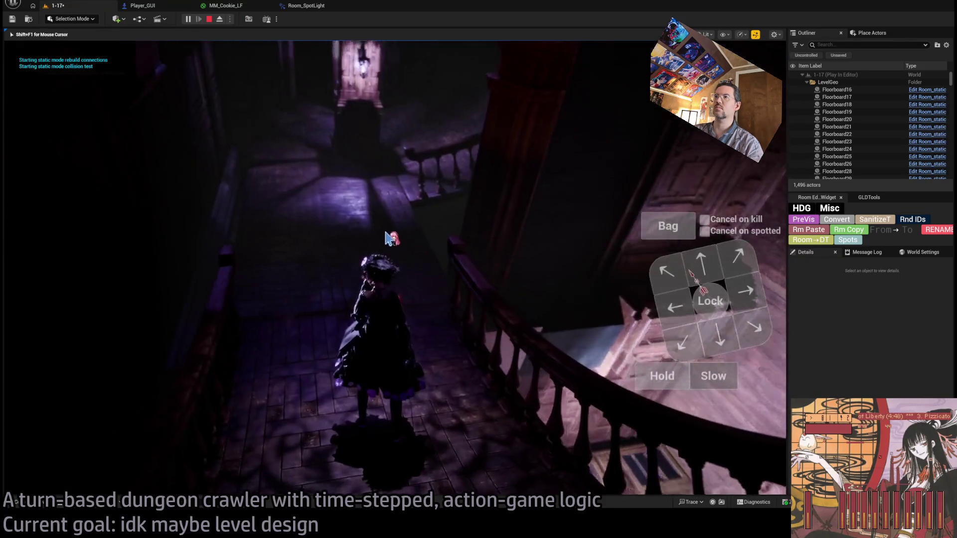
Play three more turns in the mansion playtest, then stop it and open MM_Cookie_LF.
{"action": "left_click", "coordinate": [72, 352]}
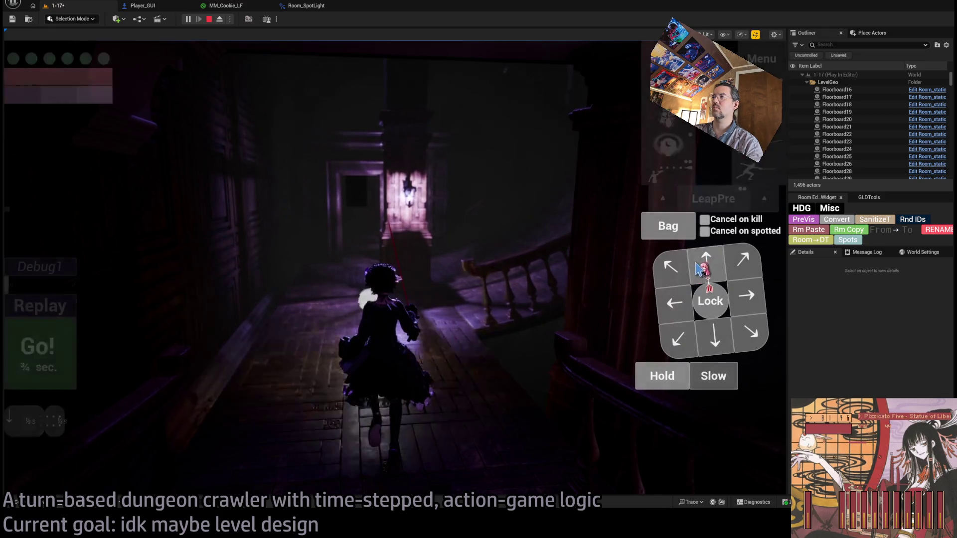
{"action": "left_click", "coordinate": [66, 346]}
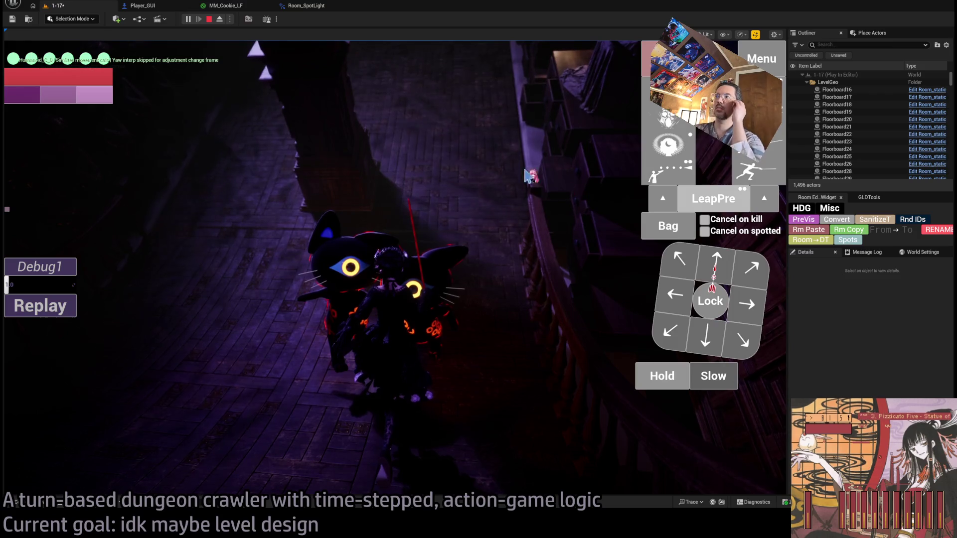
{"action": "left_click", "coordinate": [493, 159]}
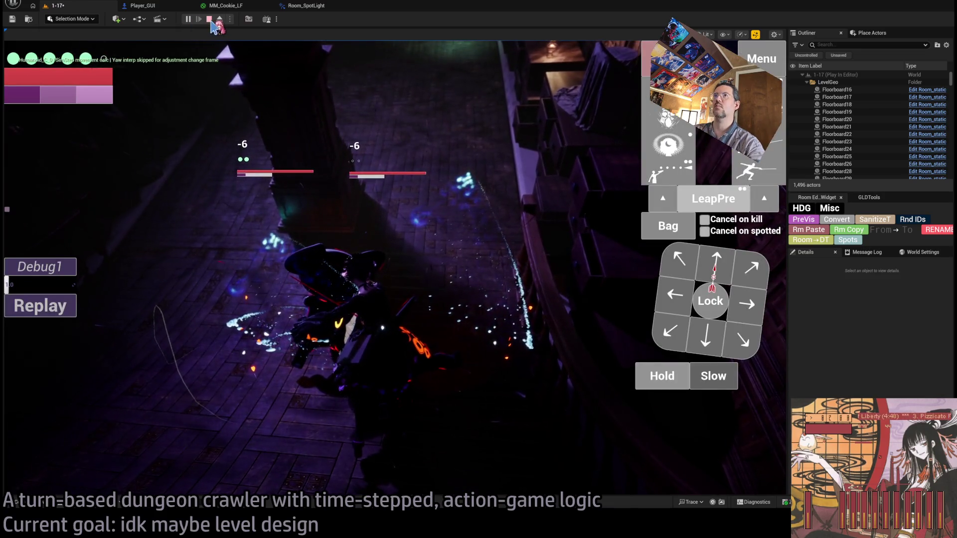
{"action": "left_click", "coordinate": [210, 19]}
{"action": "left_click", "coordinate": [234, 5]}
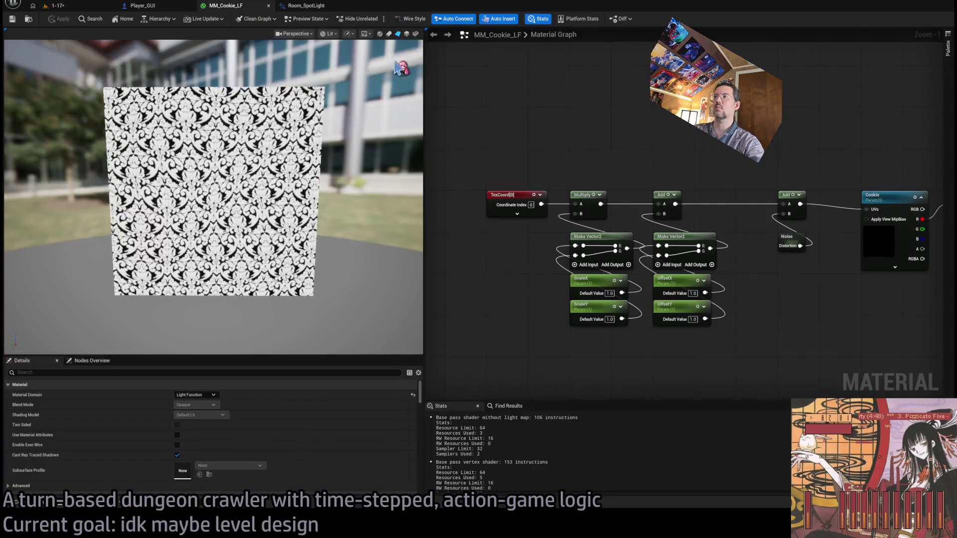
Untick Ignore Pause on the noise subgraph's Time node in MM_Cookie_LF, then return to 1-17.
{"action": "left_click", "coordinate": [306, 5]}
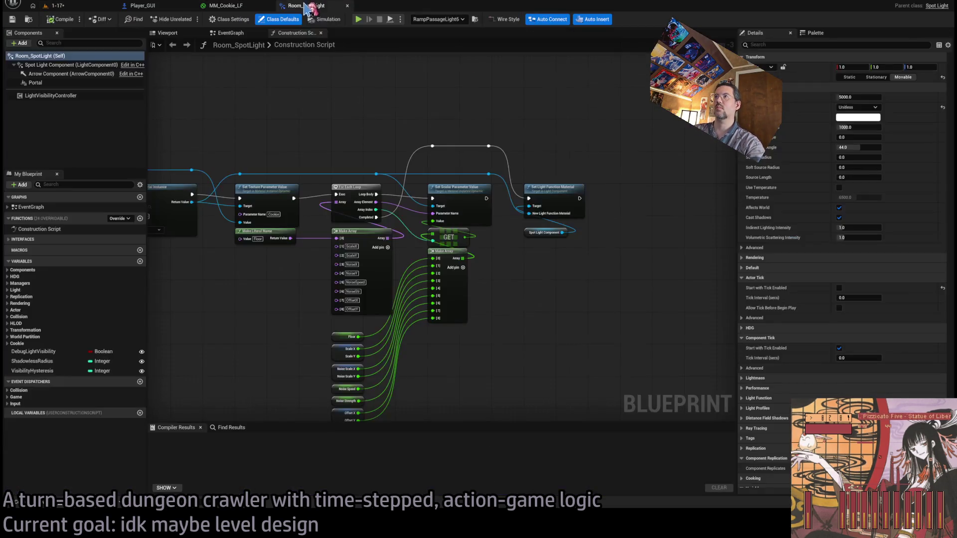
{"action": "left_click", "coordinate": [227, 5]}
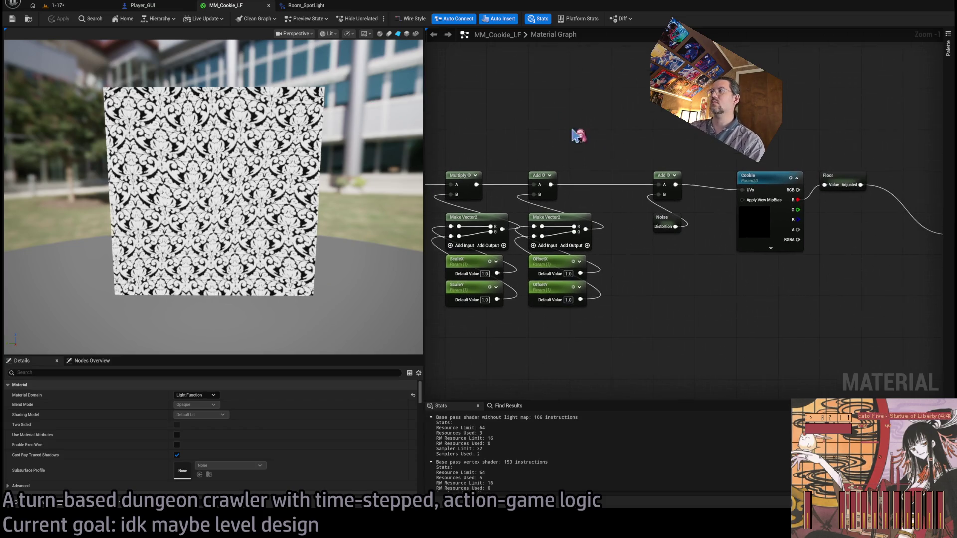
{"action": "double_click", "coordinate": [668, 219]}
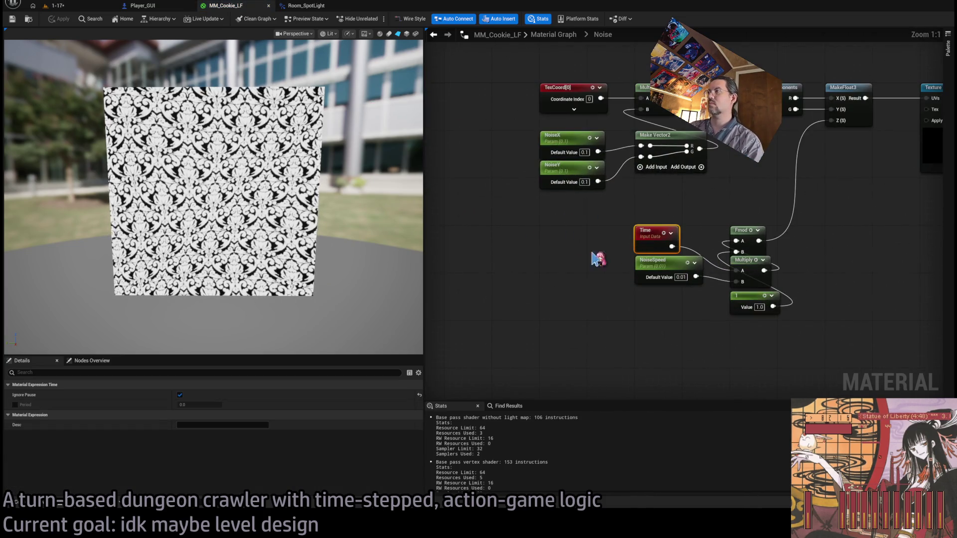
{"action": "left_click", "coordinate": [180, 394]}
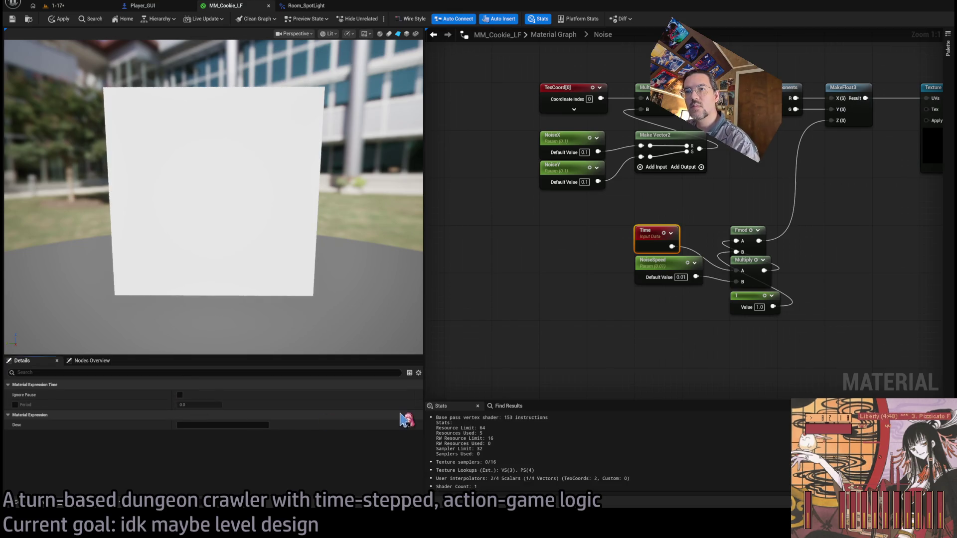
{"action": "left_click", "coordinate": [61, 8]}
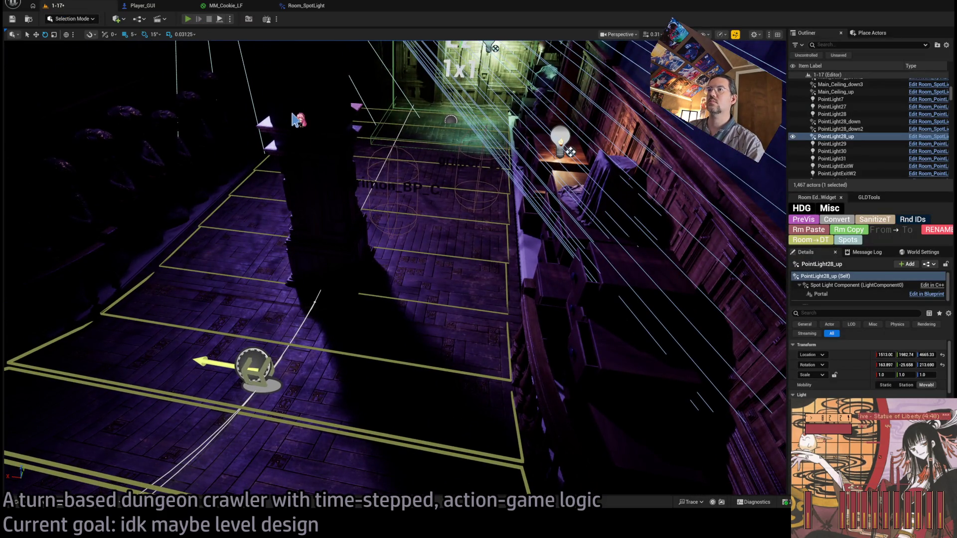
Playtest level 1-17 for four turns, the last one a Hold, then stop with Esc.
{"action": "key", "text": "alt+p"}
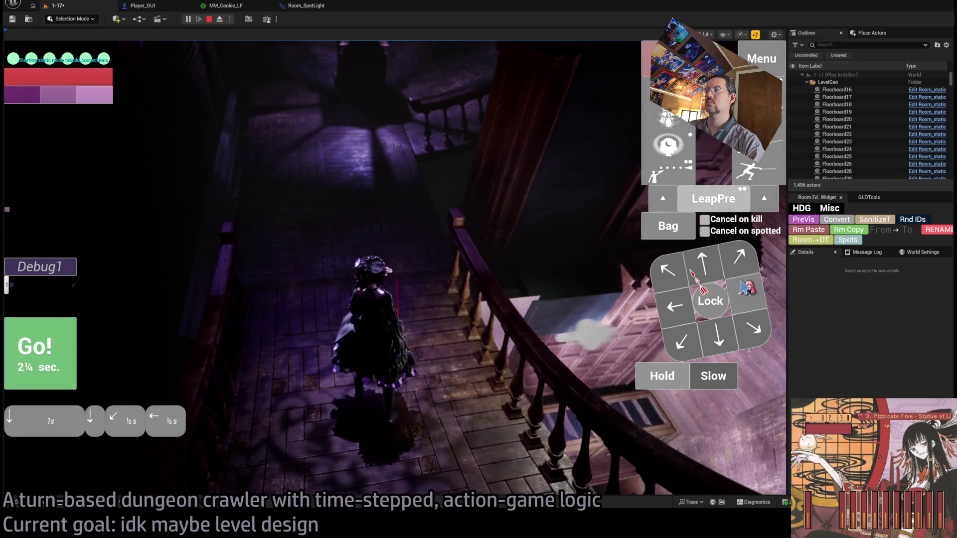
{"action": "left_click", "coordinate": [70, 349]}
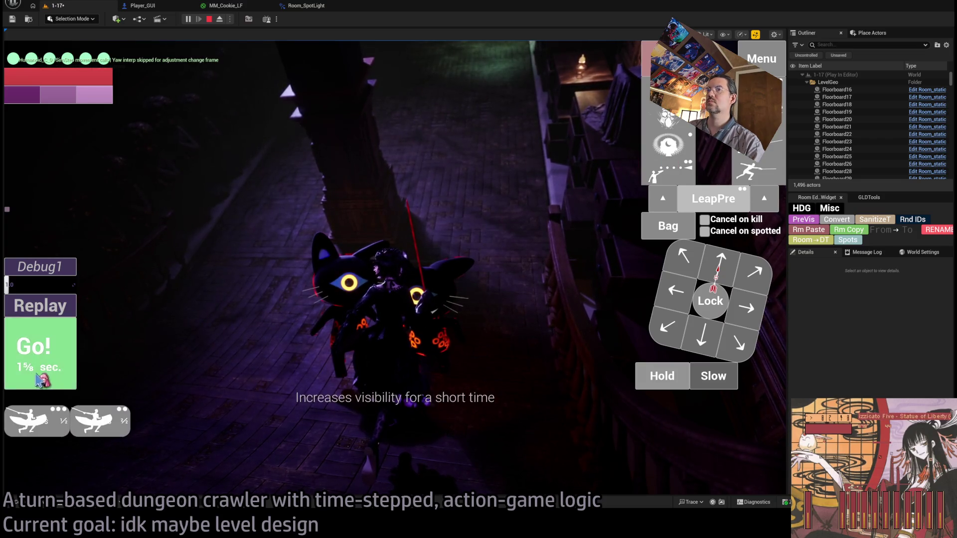
{"action": "left_click", "coordinate": [35, 349]}
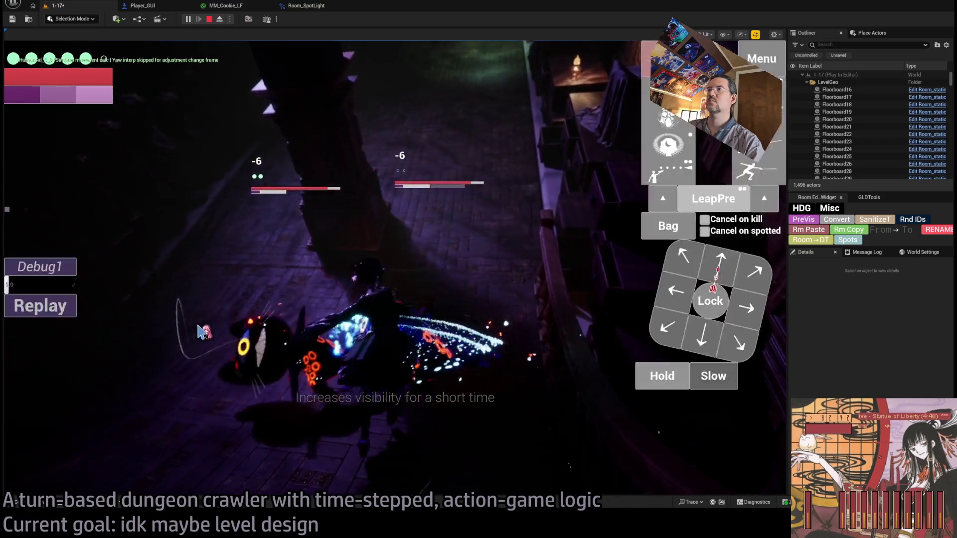
{"action": "left_click", "coordinate": [618, 283]}
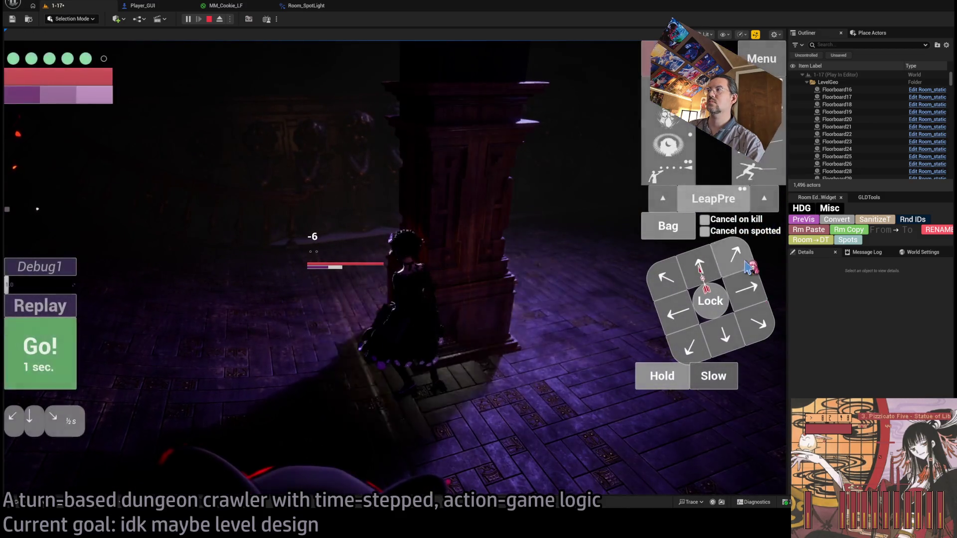
{"action": "left_click", "coordinate": [668, 383]}
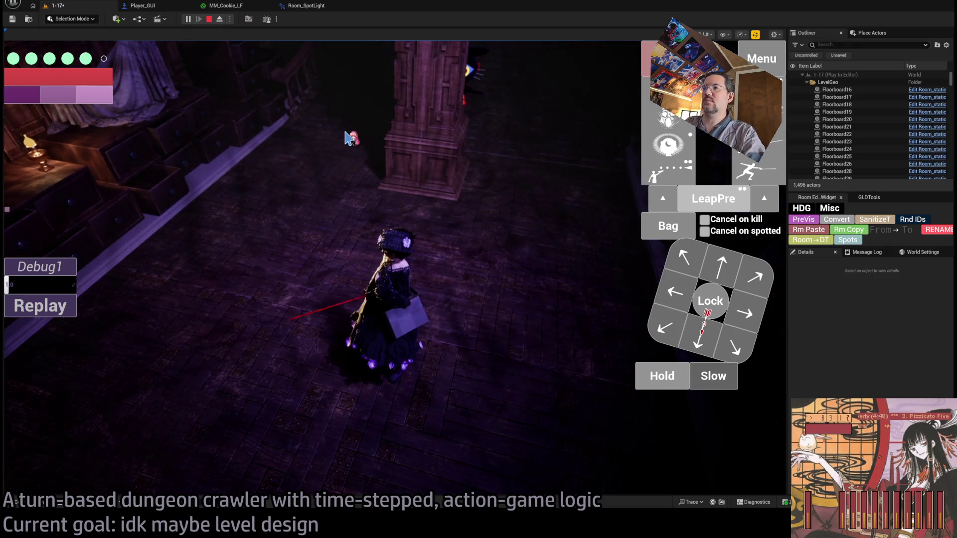
{"action": "mouse_move", "coordinate": [355, 93]}
{"action": "left_mouse_down"}
{"action": "mouse_move", "coordinate": [542, 209]}
{"action": "mouse_move", "coordinate": [515, 252]}
{"action": "mouse_move", "coordinate": [504, 224]}
{"action": "mouse_move", "coordinate": [478, 303]}
{"action": "mouse_move", "coordinate": [453, 274]}
{"action": "mouse_move", "coordinate": [551, 308]}
{"action": "mouse_move", "coordinate": [205, 222]}
{"action": "mouse_move", "coordinate": [365, 259]}
{"action": "mouse_move", "coordinate": [309, 259]}
{"action": "left_mouse_up"}
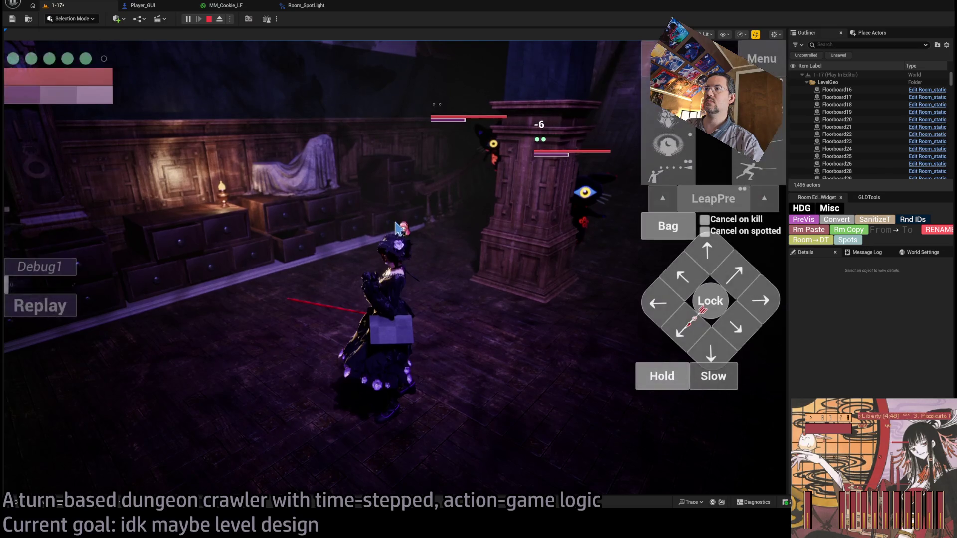
{"action": "key", "text": "Escape"}
Fly the viewport to PointLight28_up's lace cookie pattern and scroll Details to its Cookie section.
{"action": "key", "text": "f"}
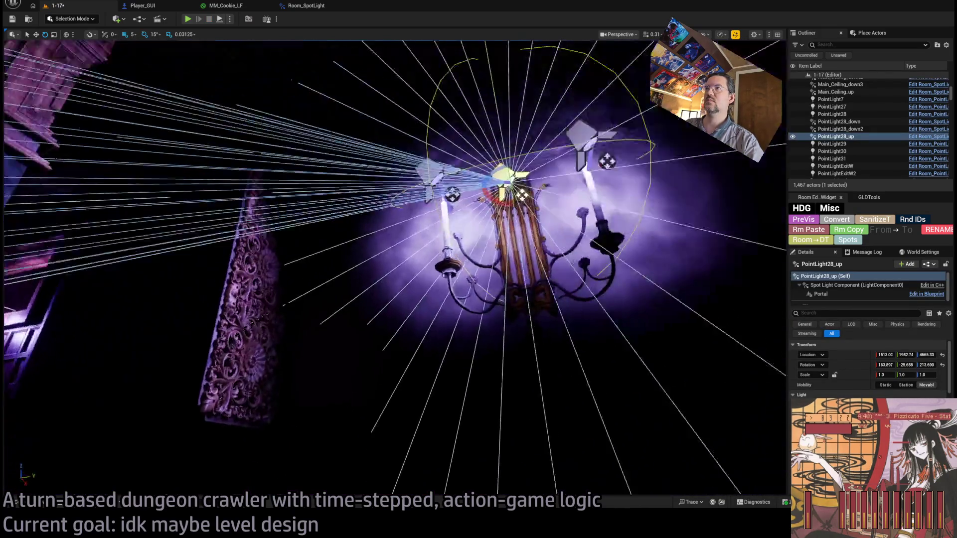
{"action": "left_click_drag", "start_coordinate": [394, 269], "coordinate": [279, 244]}
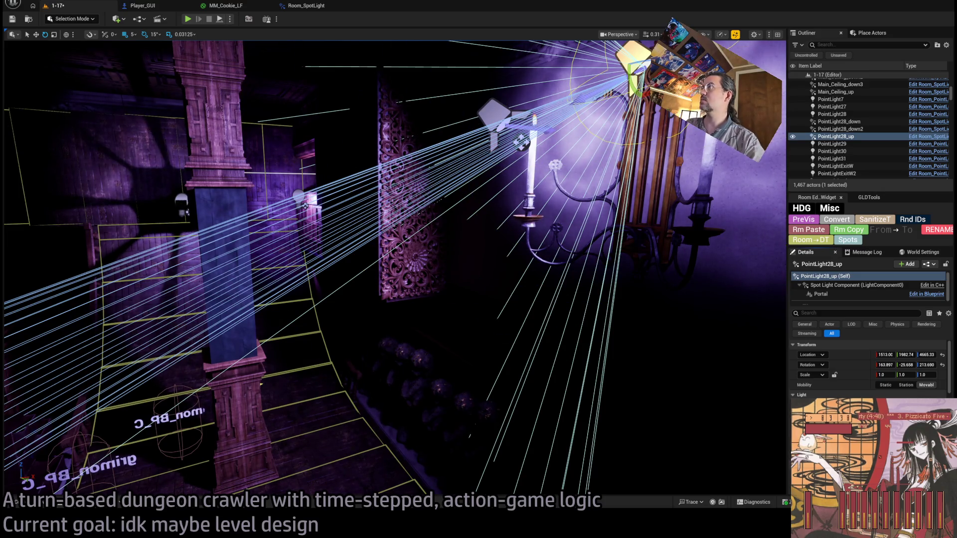
{"action": "left_click_drag", "start_coordinate": [393, 269], "coordinate": [344, 256]}
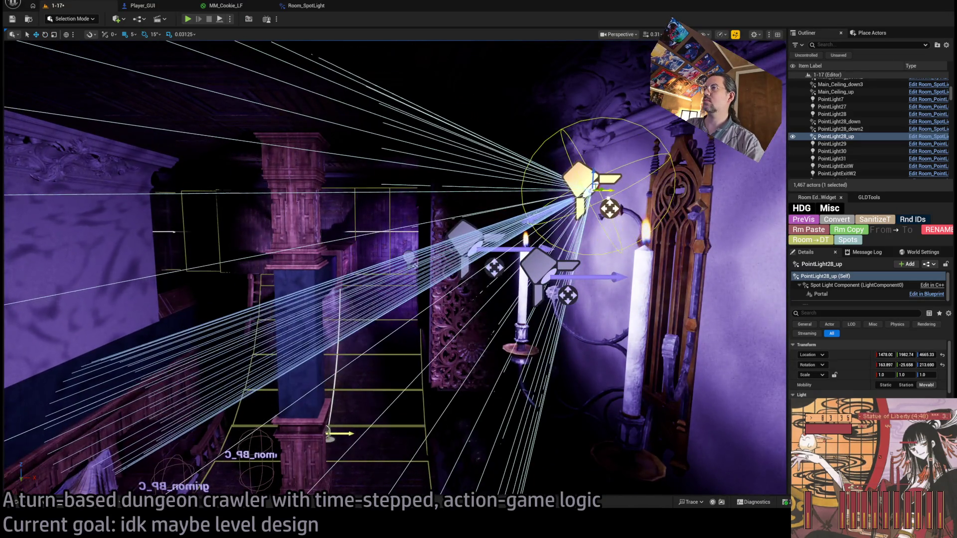
{"action": "mouse_move", "coordinate": [344, 256]}
{"action": "left_mouse_down"}
{"action": "mouse_move", "coordinate": [304, 292]}
{"action": "mouse_move", "coordinate": [314, 269]}
{"action": "mouse_move", "coordinate": [309, 281]}
{"action": "mouse_move", "coordinate": [328, 286]}
{"action": "mouse_move", "coordinate": [359, 266]}
{"action": "left_mouse_up"}
{"action": "left_click_drag", "start_coordinate": [552, 334], "coordinate": [551, 334]}
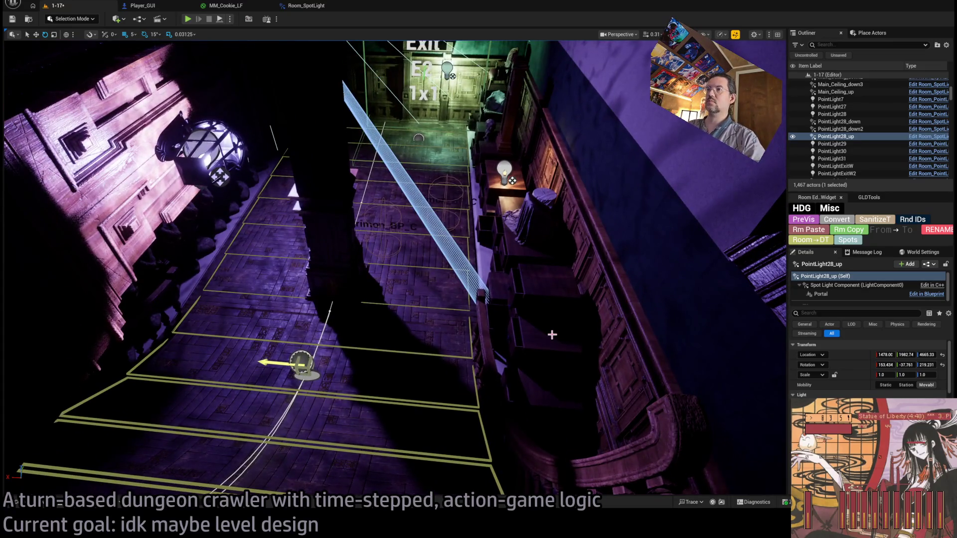
{"action": "scroll", "coordinate": [870, 368], "scroll_direction": "down", "scroll_amount": 3}
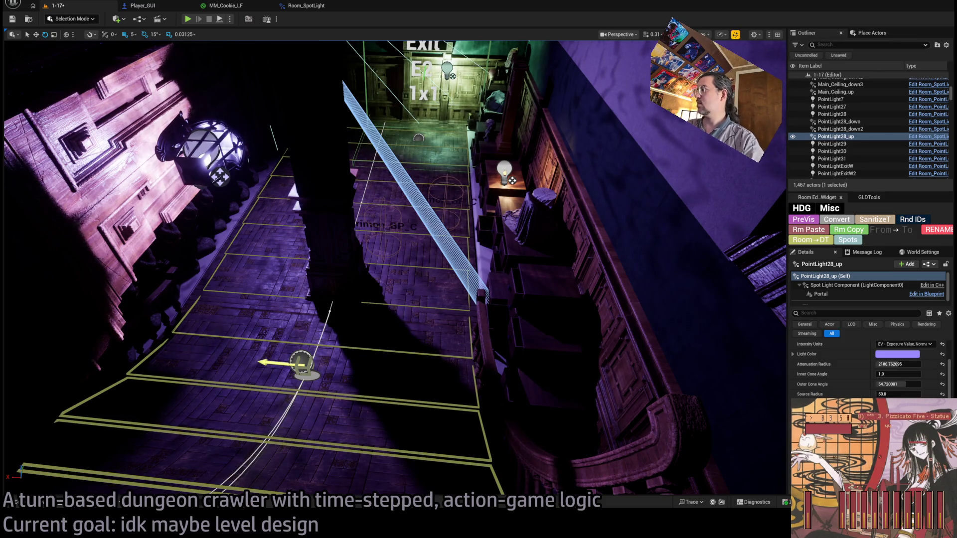
{"action": "scroll", "coordinate": [870, 368], "scroll_direction": "down", "scroll_amount": 5}
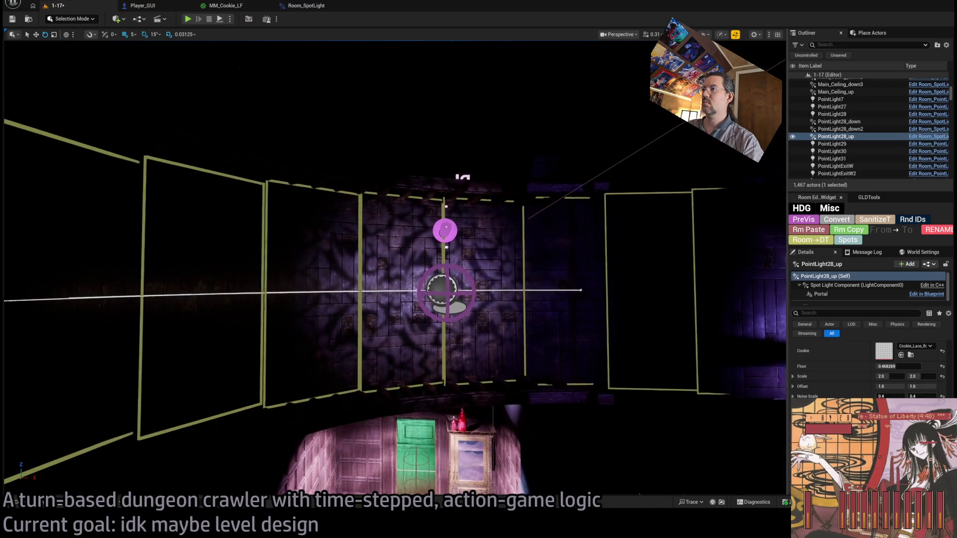
Select RampPassageLight6 and set its cookie Noise Scale to 0.05 on both axes.
{"action": "left_click", "coordinate": [538, 294]}
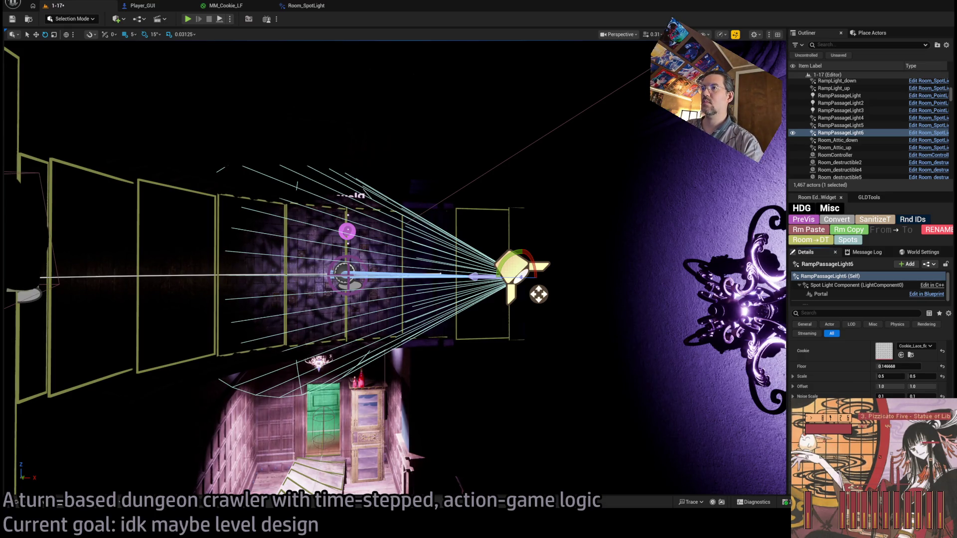
{"action": "left_click", "coordinate": [881, 394]}
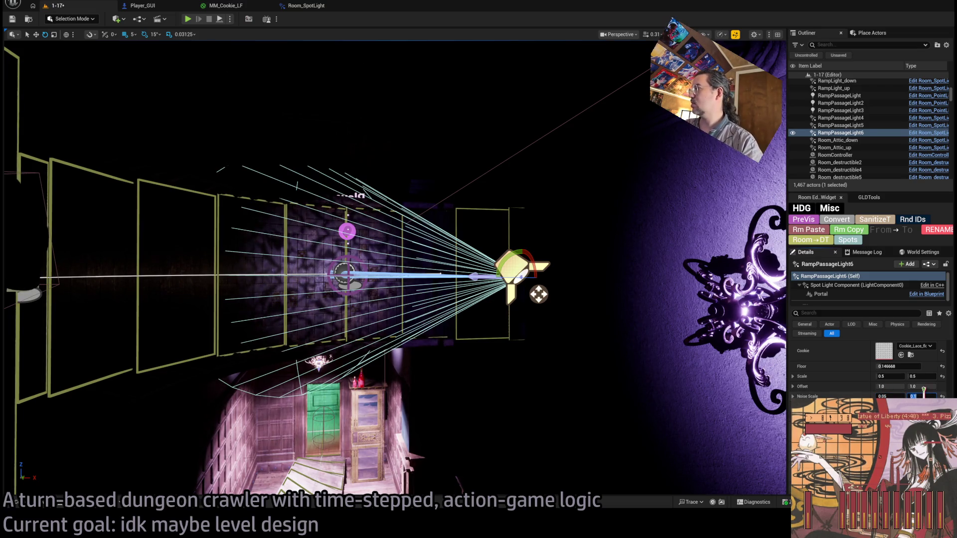
{"action": "key", "text": "BackSpace"}
{"action": "type", "text": "05"}
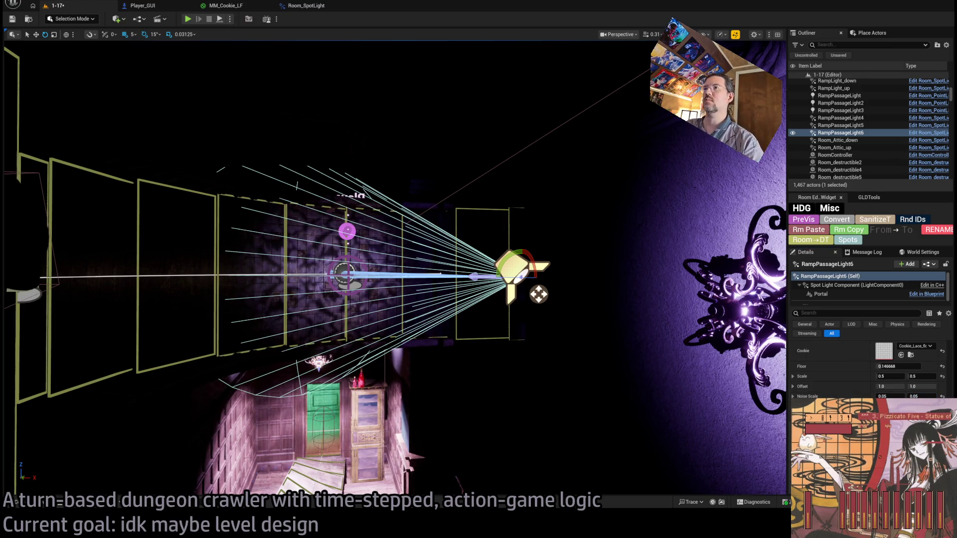
{"action": "scroll", "coordinate": [466, 210], "scroll_direction": "up", "scroll_amount": 3}
{"action": "scroll", "coordinate": [445, 198], "scroll_direction": "up", "scroll_amount": 4}
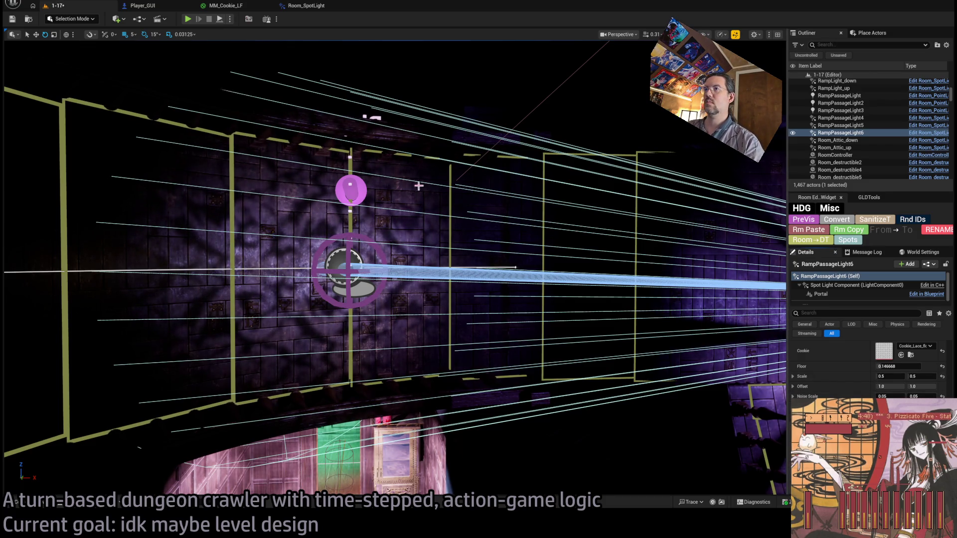
{"action": "scroll", "coordinate": [428, 274], "scroll_direction": "down", "scroll_amount": 4}
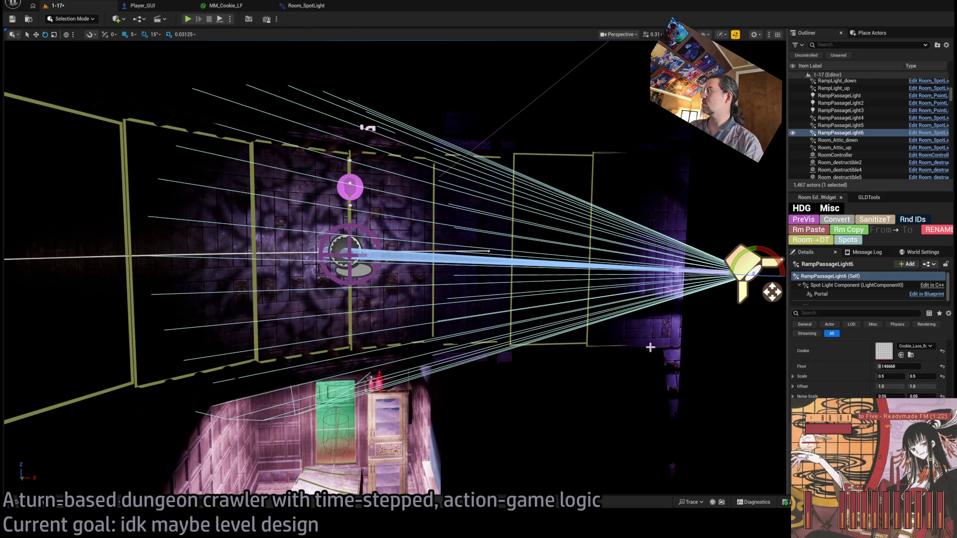
{"action": "left_click", "coordinate": [302, 8]}
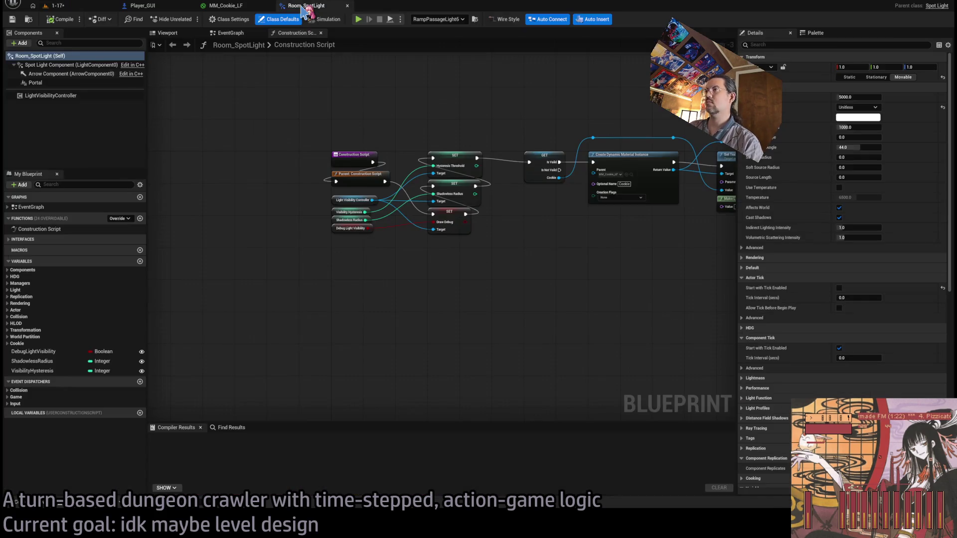
Give Room_SpotLight's NoiseScale variable a slider minimum of .025 and compile the blueprint.
{"action": "left_click", "coordinate": [144, 6]}
{"action": "left_click", "coordinate": [305, 6]}
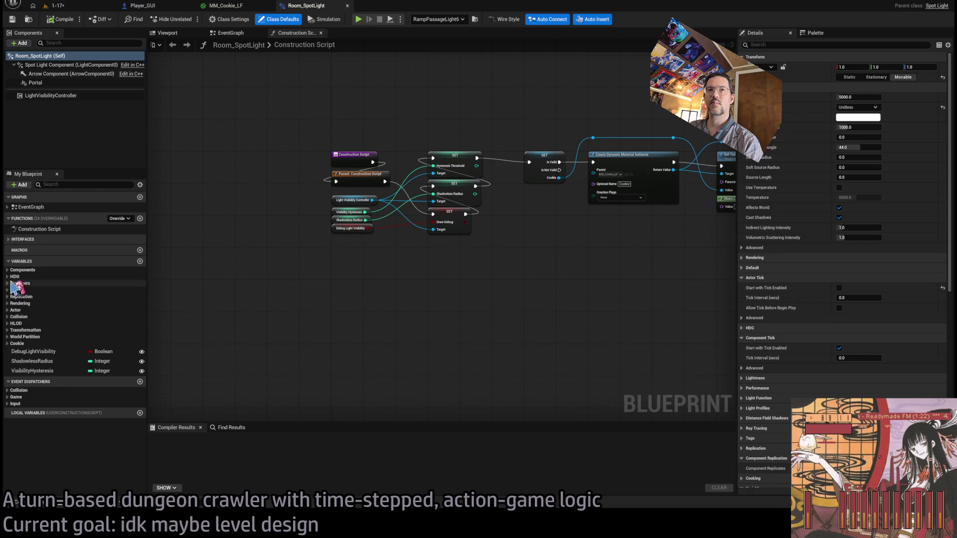
{"action": "left_click", "coordinate": [17, 343]}
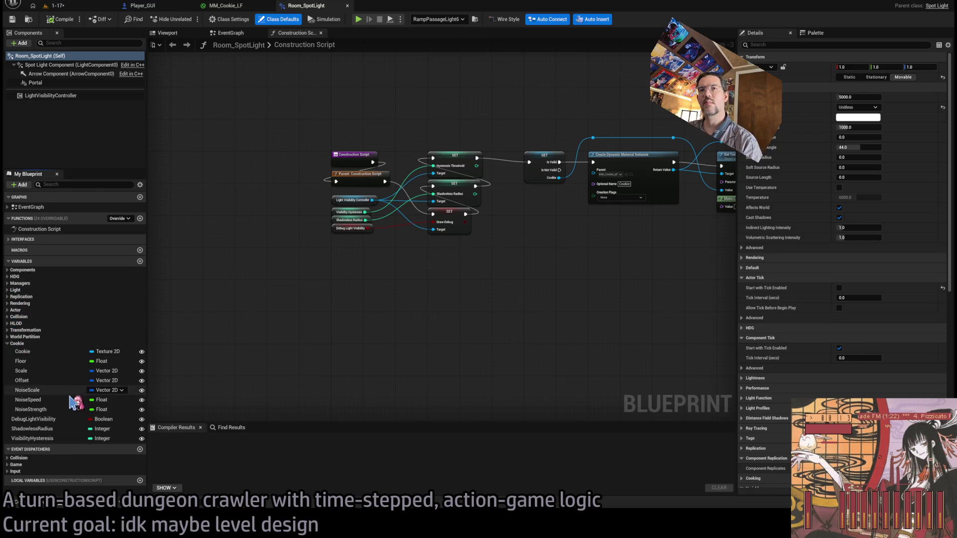
{"action": "left_click", "coordinate": [58, 408]}
{"action": "left_click", "coordinate": [58, 389]}
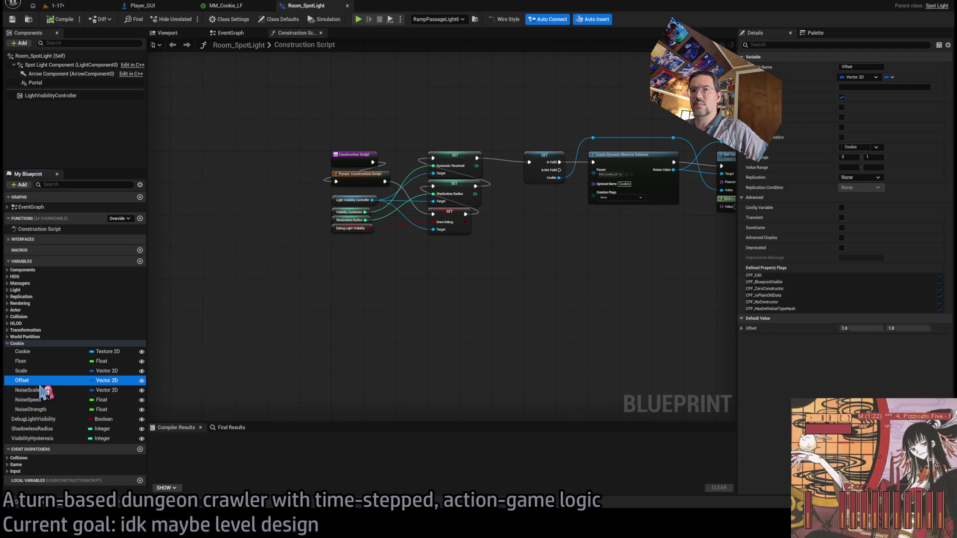
{"action": "left_click", "coordinate": [846, 157]}
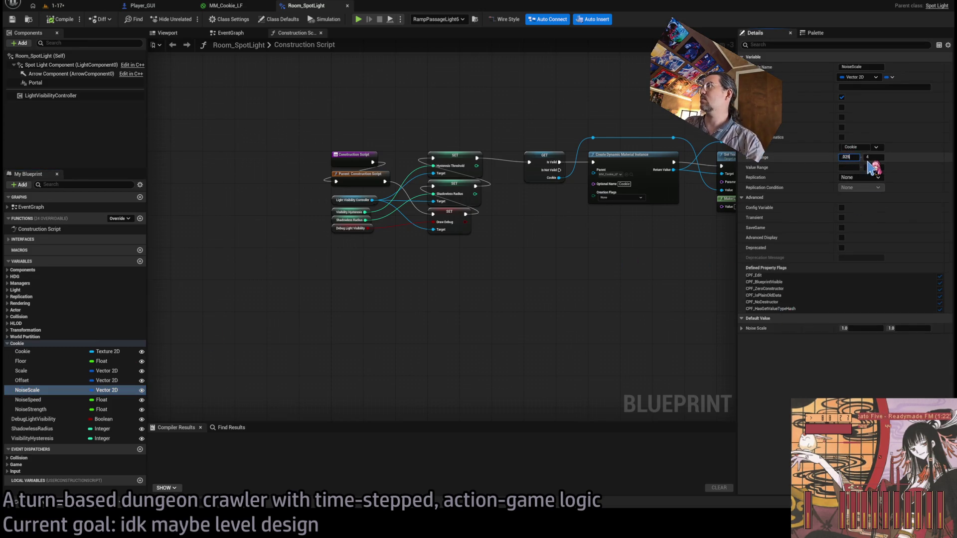
{"action": "left_click", "coordinate": [63, 19]}
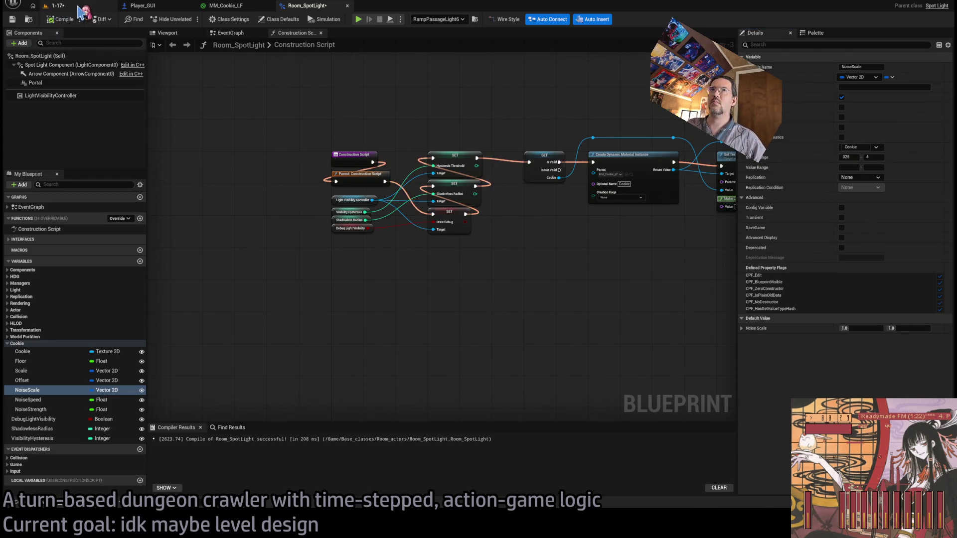
{"action": "left_click", "coordinate": [79, 10]}
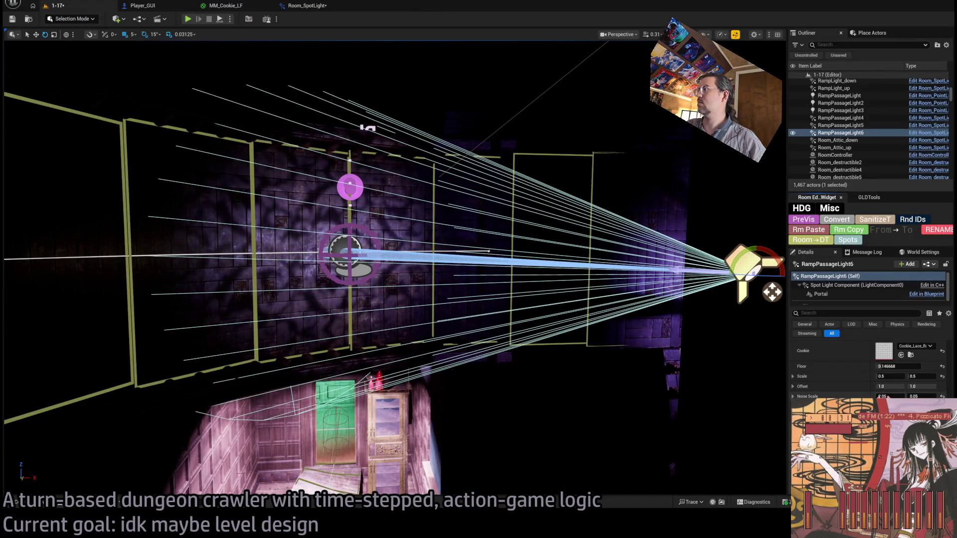
Select PointLight28_up in the dark room and drag its cookie Floor from 1.0 to about 0.89.
{"action": "scroll", "coordinate": [394, 269], "scroll_direction": "up", "scroll_amount": 3}
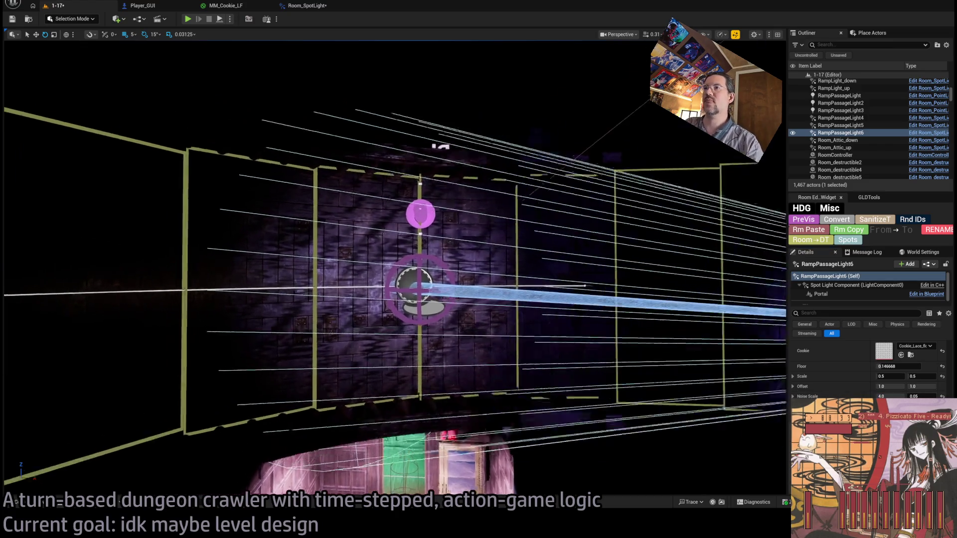
{"action": "key", "text": "f"}
{"action": "mouse_move", "coordinate": [490, 244]}
{"action": "left_mouse_down"}
{"action": "mouse_move", "coordinate": [343, 348]}
{"action": "mouse_move", "coordinate": [367, 332]}
{"action": "mouse_move", "coordinate": [465, 339]}
{"action": "mouse_move", "coordinate": [473, 309]}
{"action": "mouse_move", "coordinate": [503, 297]}
{"action": "left_mouse_up"}
{"action": "left_click", "coordinate": [390, 127]}
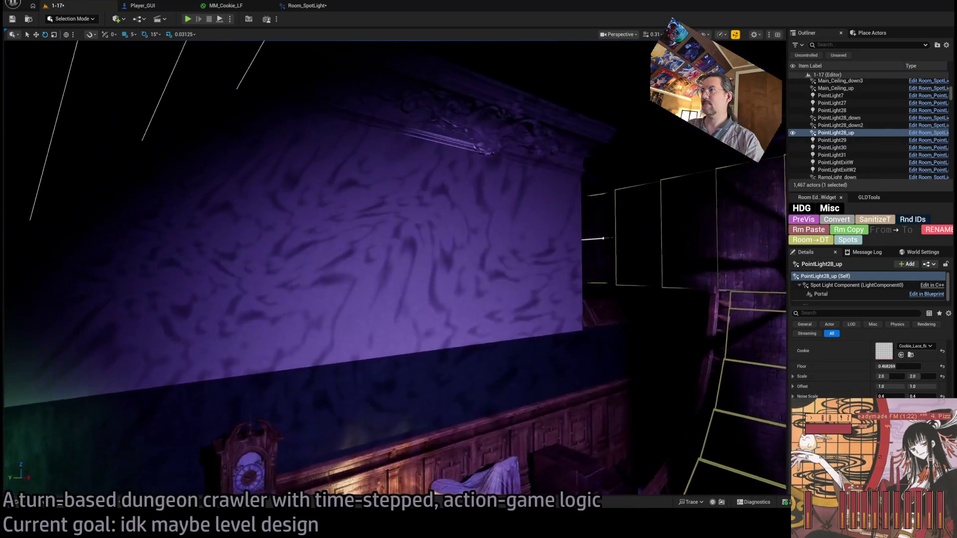
{"action": "left_click", "coordinate": [942, 367]}
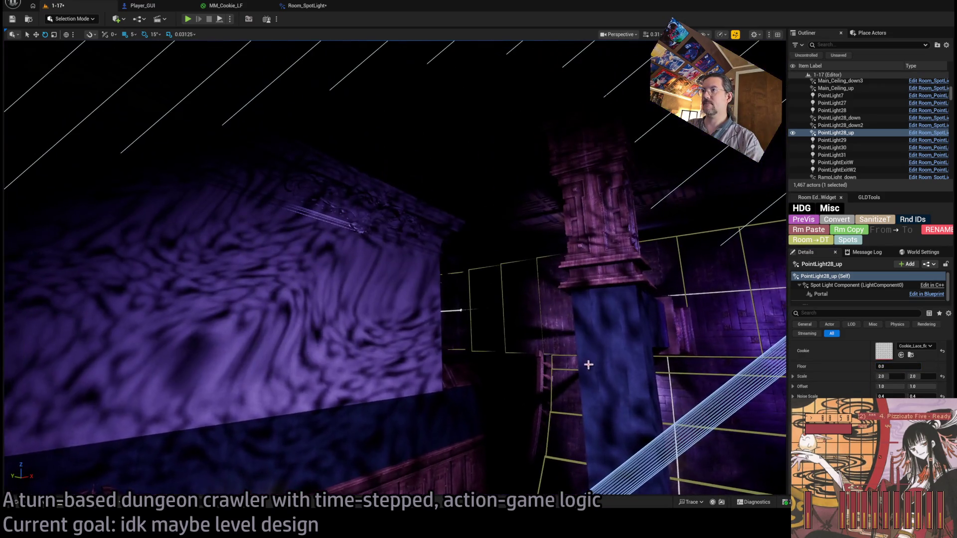
{"action": "left_click_drag", "start_coordinate": [897, 367], "coordinate": [900, 366]}
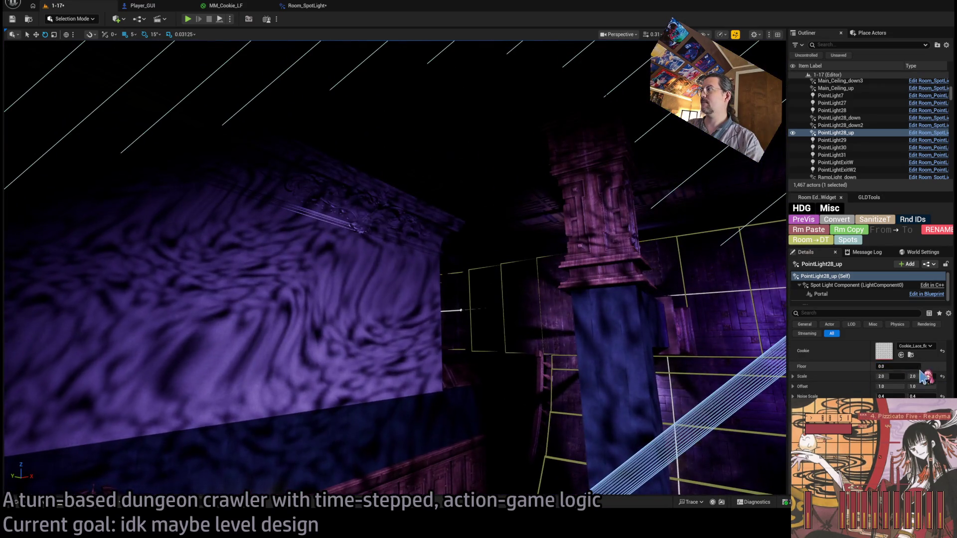
{"action": "type", "text": "19733"}
{"action": "key", "text": "Return"}
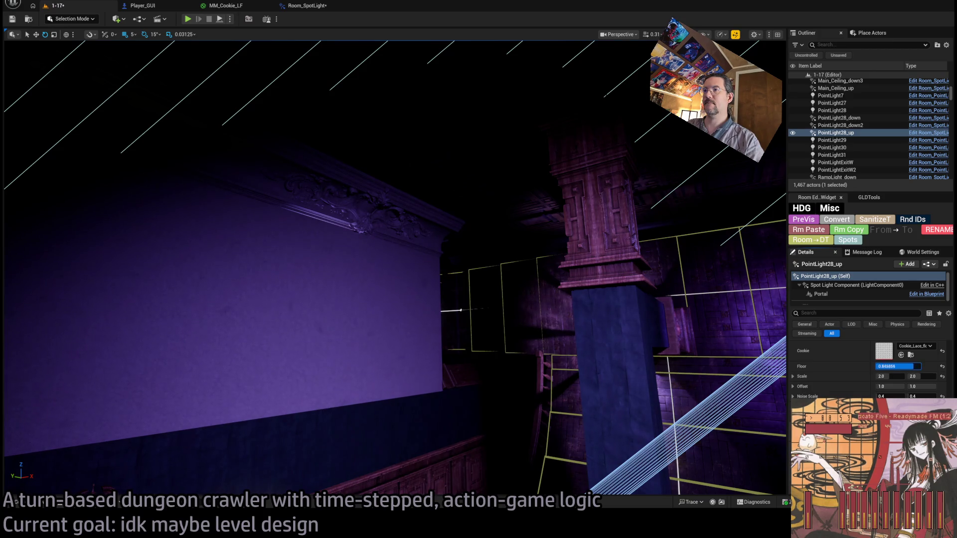
{"action": "mouse_move", "coordinate": [900, 367]}
{"action": "left_mouse_down"}
{"action": "mouse_move", "coordinate": [920, 366]}
{"action": "mouse_move", "coordinate": [876, 366]}
{"action": "left_mouse_up"}
{"action": "left_click", "coordinate": [305, 6]}
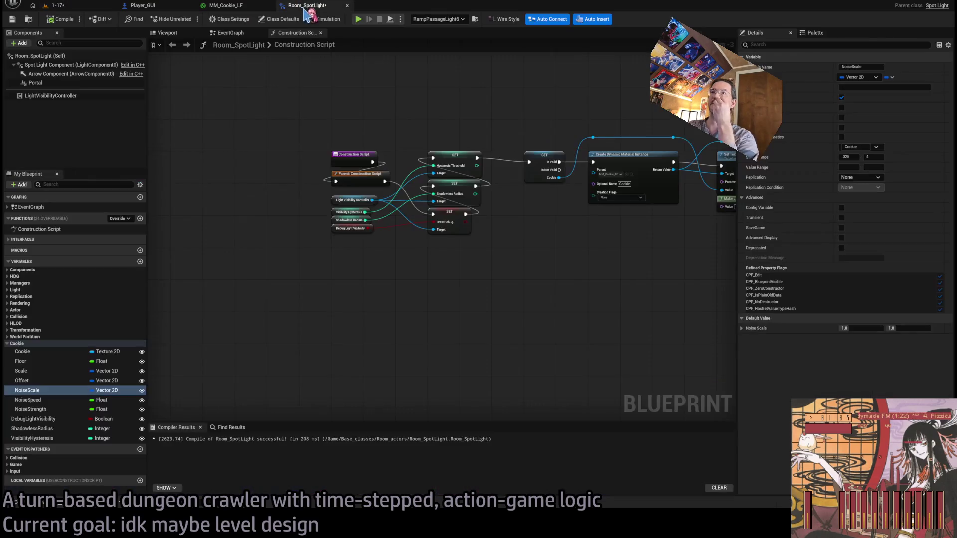
Open the Floor subgraph inside the MM_Cookie_LF material.
{"action": "left_click", "coordinate": [228, 6]}
{"action": "left_click", "coordinate": [296, 5]}
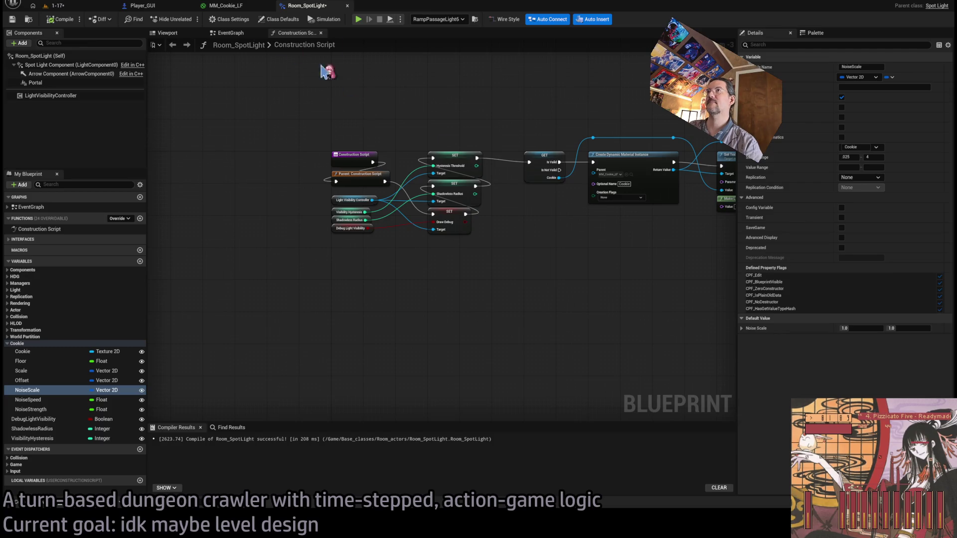
{"action": "left_click", "coordinate": [226, 6]}
{"action": "scroll", "coordinate": [634, 241], "scroll_direction": "up", "scroll_amount": 3}
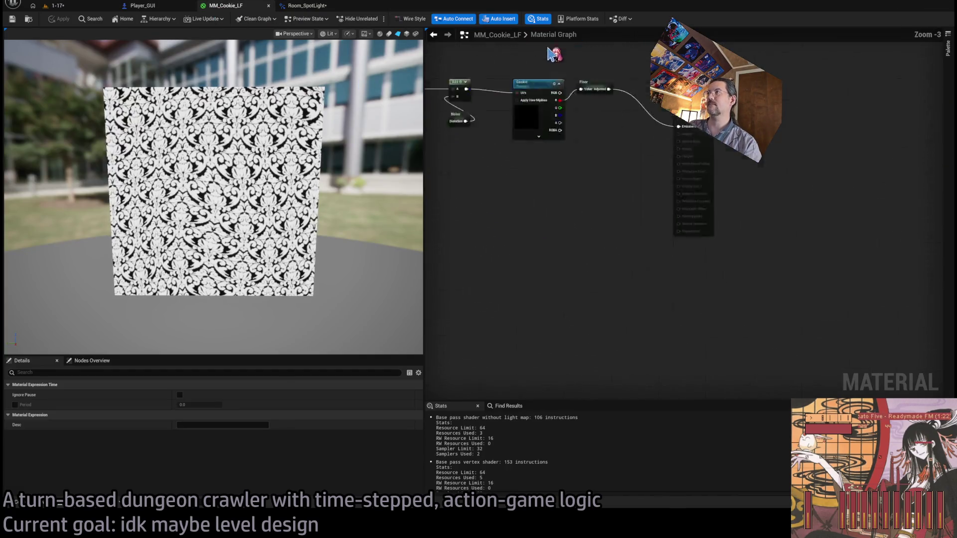
{"action": "double_click", "coordinate": [586, 234]}
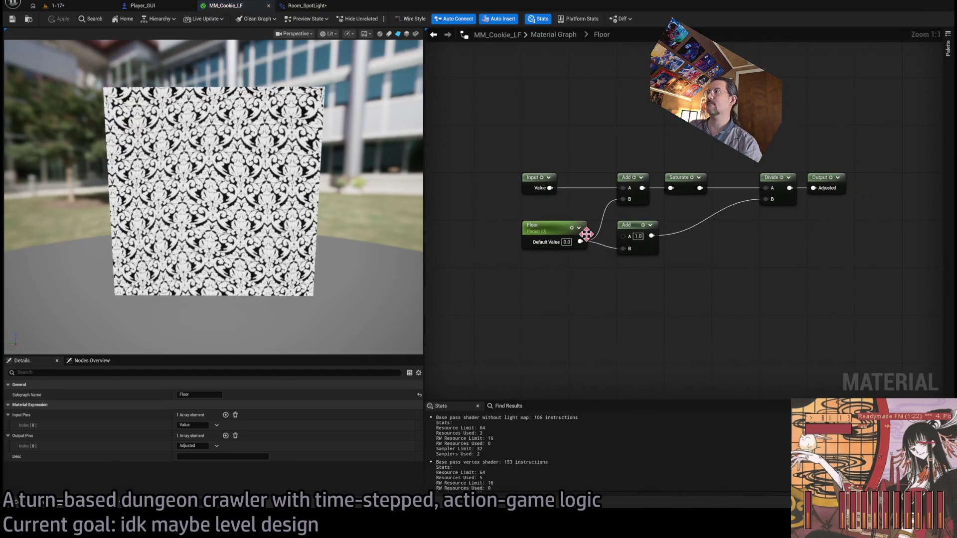
{"action": "left_click_drag", "start_coordinate": [603, 293], "coordinate": [560, 309]}
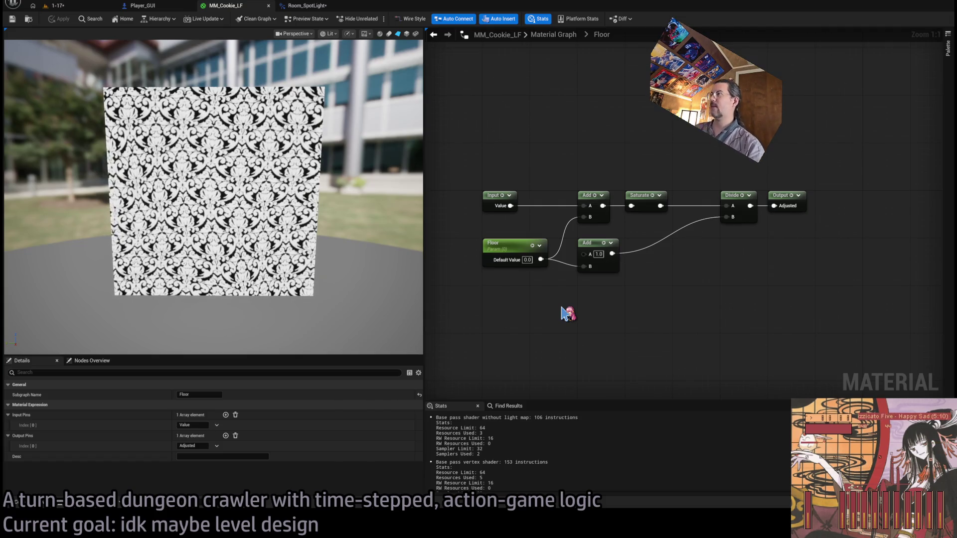
Rearrange the Floor subgraph so Saturate sits between Divide and the output.
{"action": "left_click", "coordinate": [631, 206], "text": "alt"}
{"action": "left_click", "coordinate": [660, 206], "text": "alt"}
{"action": "mouse_move", "coordinate": [660, 199]}
{"action": "left_mouse_down"}
{"action": "mouse_move", "coordinate": [716, 331]}
{"action": "mouse_move", "coordinate": [730, 338]}
{"action": "left_mouse_up"}
{"action": "left_click_drag", "start_coordinate": [739, 193], "coordinate": [642, 193]}
{"action": "mouse_move", "coordinate": [714, 326]}
{"action": "left_mouse_down"}
{"action": "mouse_move", "coordinate": [706, 209]}
{"action": "mouse_move", "coordinate": [689, 195]}
{"action": "mouse_move", "coordinate": [710, 197]}
{"action": "left_mouse_up"}
{"action": "left_click", "coordinate": [653, 159]}
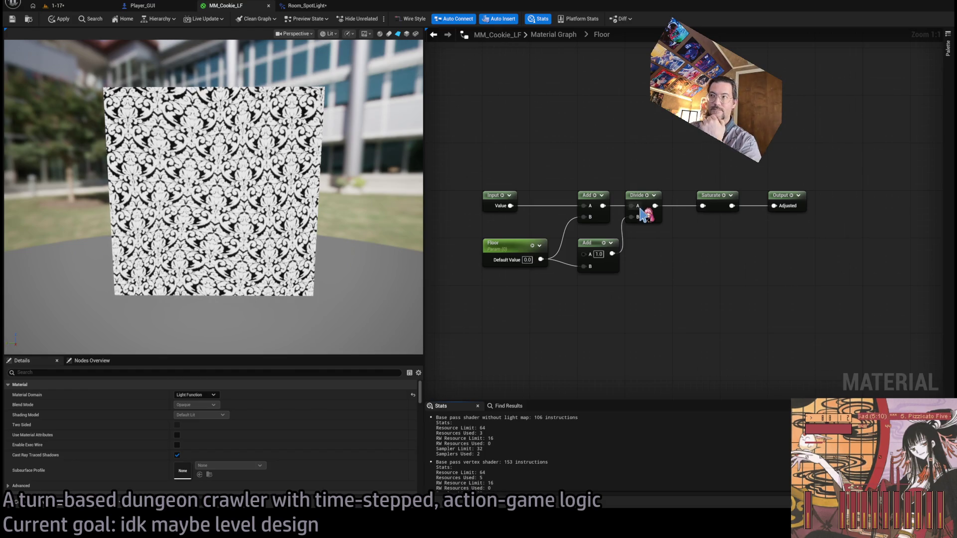
Replace Divide and the lower Add with a Multiply by one minus Floor, and apply.
{"action": "left_click_drag", "start_coordinate": [646, 183], "coordinate": [625, 262]}
{"action": "key", "text": "Delete"}
{"action": "mouse_move", "coordinate": [603, 206]}
{"action": "left_mouse_down"}
{"action": "mouse_move", "coordinate": [691, 214]}
{"action": "mouse_move", "coordinate": [702, 206]}
{"action": "left_mouse_up"}
{"action": "key", "text": "m"}
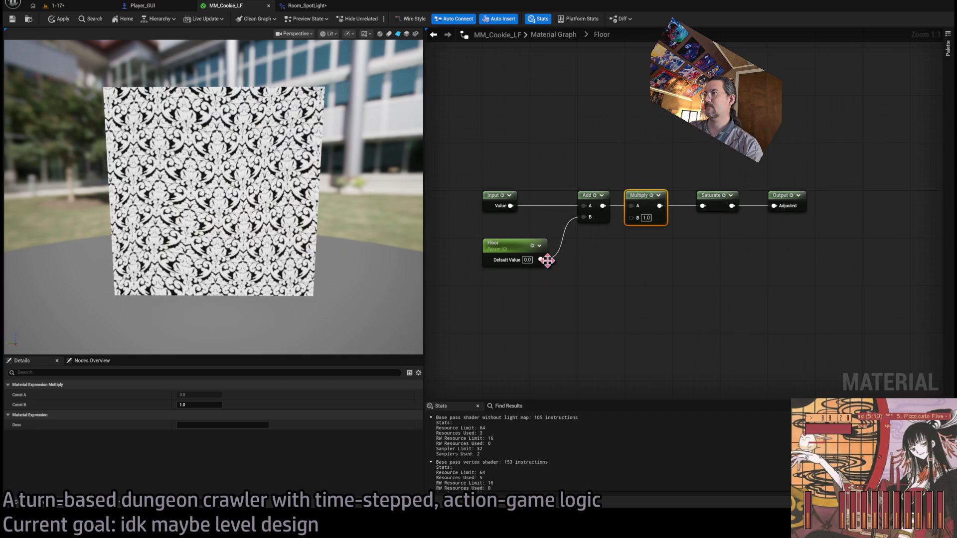
{"action": "mouse_move", "coordinate": [542, 263]}
{"action": "left_mouse_down"}
{"action": "mouse_move", "coordinate": [629, 269]}
{"action": "mouse_move", "coordinate": [632, 218]}
{"action": "left_mouse_up"}
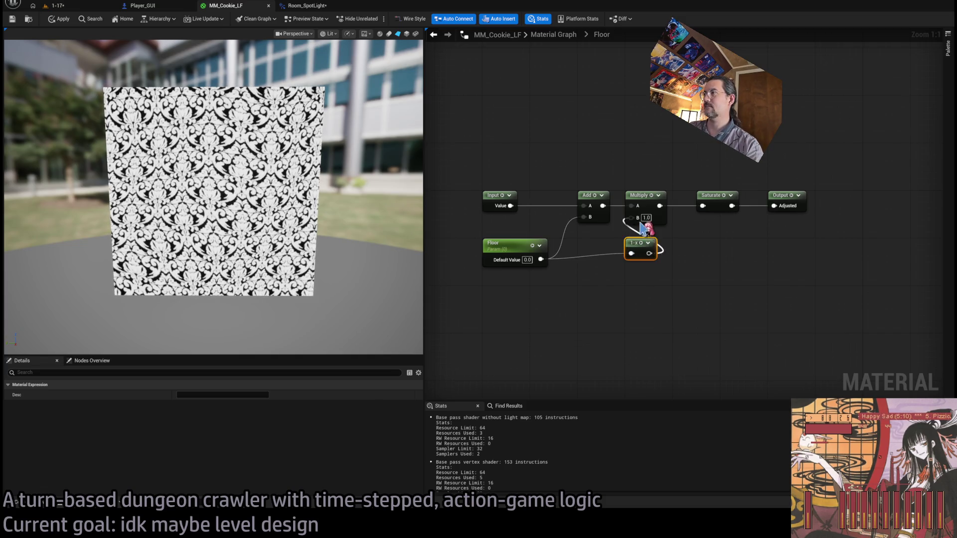
{"action": "left_click", "coordinate": [679, 253]}
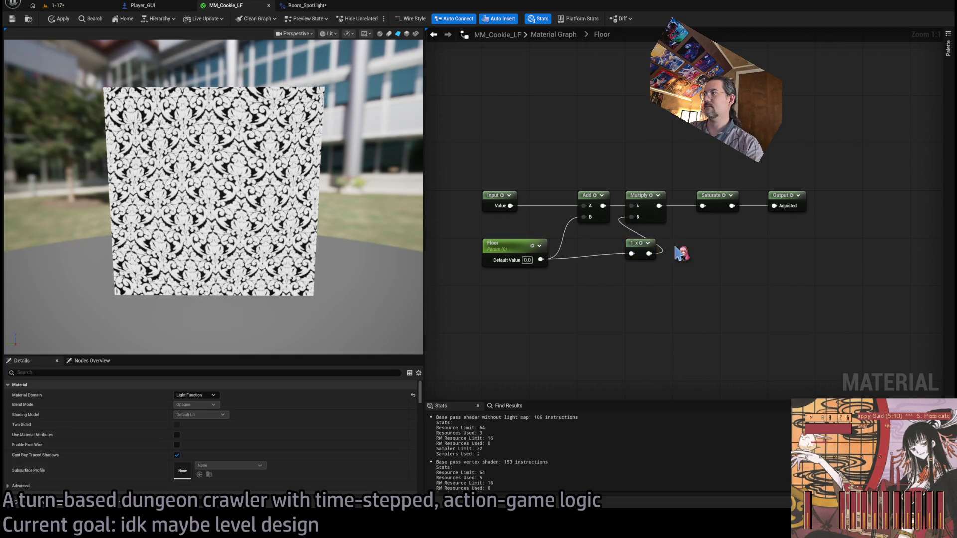
{"action": "left_click", "coordinate": [62, 21]}
{"action": "left_click", "coordinate": [96, 7]}
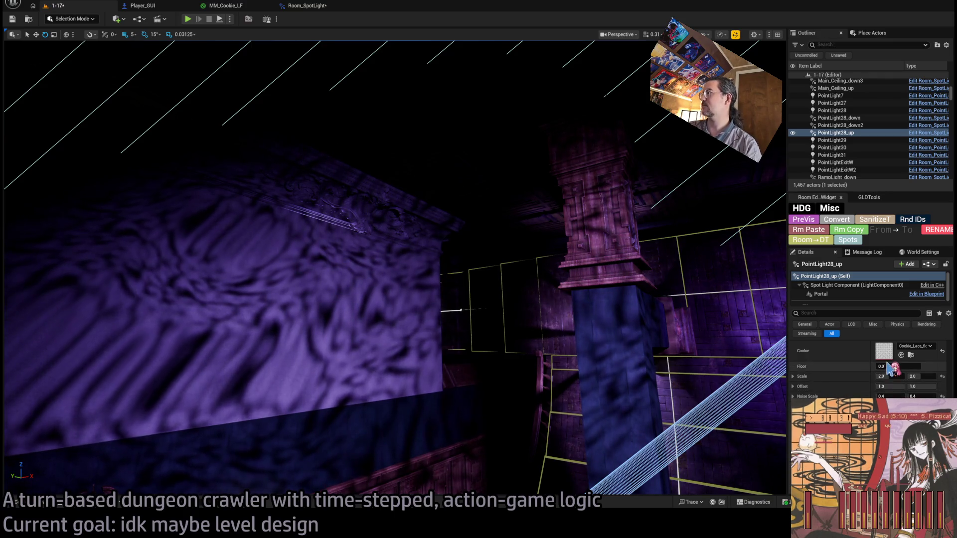
Raise the spotlight's cookie Floor to 1.0, blacking out the wall, then reopen MM_Cookie_LF.
{"action": "mouse_move", "coordinate": [888, 368]}
{"action": "left_mouse_down"}
{"action": "mouse_move", "coordinate": [919, 368]}
{"action": "mouse_move", "coordinate": [876, 366]}
{"action": "mouse_move", "coordinate": [918, 367]}
{"action": "left_mouse_up"}
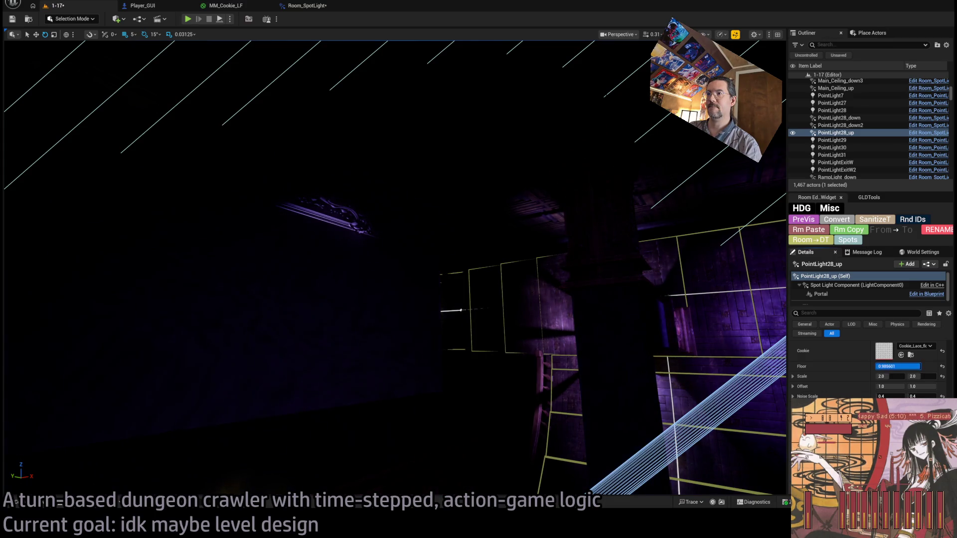
{"action": "left_click", "coordinate": [312, 6]}
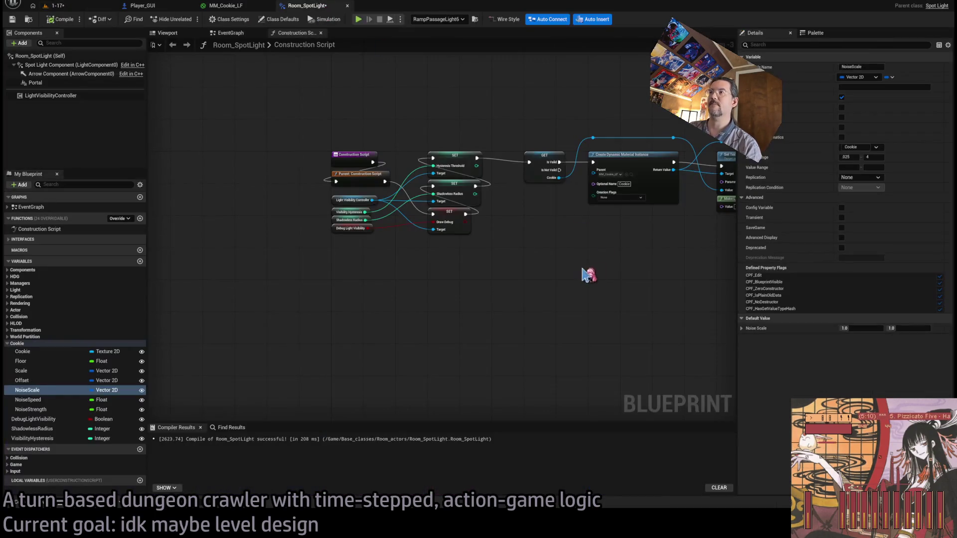
{"action": "left_click", "coordinate": [219, 7]}
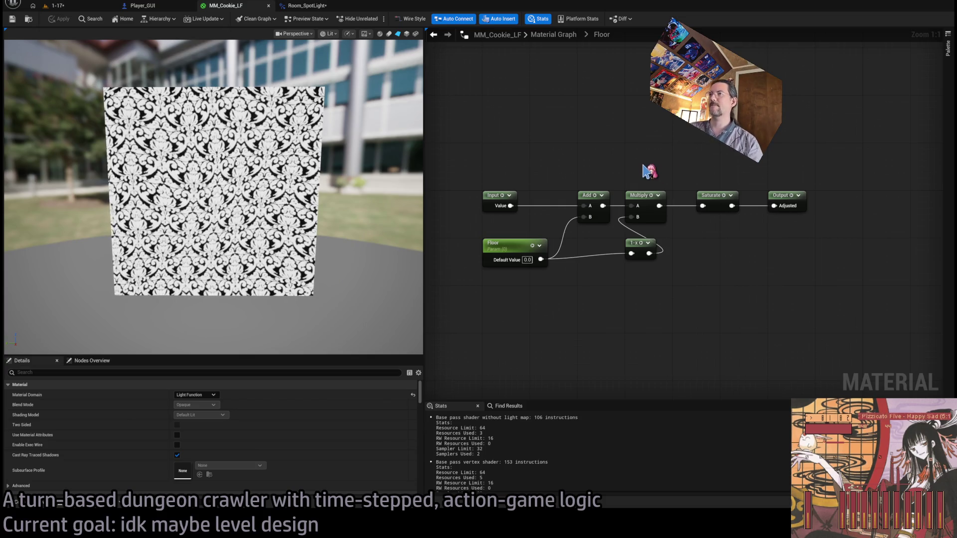
Clear the Multiply, 1-x, Add, Divide and Saturate nodes from the Floor subgraph.
{"action": "left_click_drag", "start_coordinate": [637, 170], "coordinate": [652, 273]}
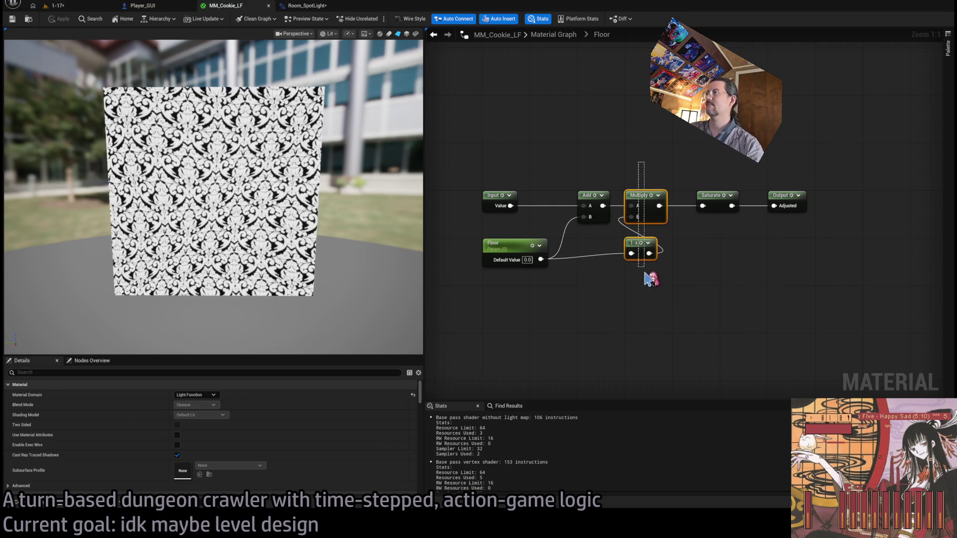
{"action": "key", "text": "Delete"}
{"action": "mouse_move", "coordinate": [606, 205]}
{"action": "left_mouse_down"}
{"action": "mouse_move", "coordinate": [632, 205]}
{"action": "mouse_move", "coordinate": [606, 206]}
{"action": "left_mouse_up"}
{"action": "left_click_drag", "start_coordinate": [602, 206], "coordinate": [702, 206]}
{"action": "key", "text": "d"}
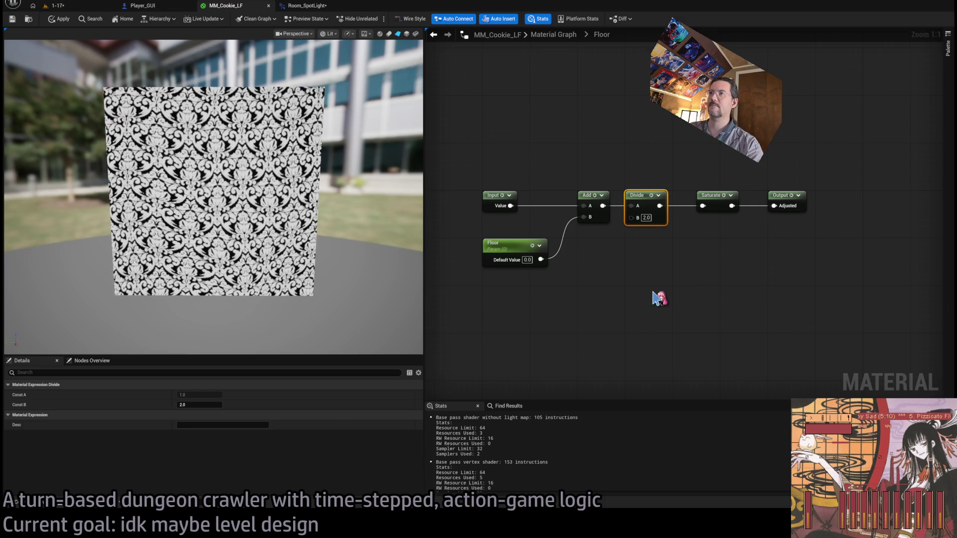
{"action": "mouse_move", "coordinate": [595, 161]}
{"action": "left_mouse_down"}
{"action": "mouse_move", "coordinate": [592, 170]}
{"action": "mouse_move", "coordinate": [669, 230]}
{"action": "mouse_move", "coordinate": [737, 220]}
{"action": "mouse_move", "coordinate": [593, 217]}
{"action": "left_mouse_up"}
{"action": "key", "text": "Delete"}
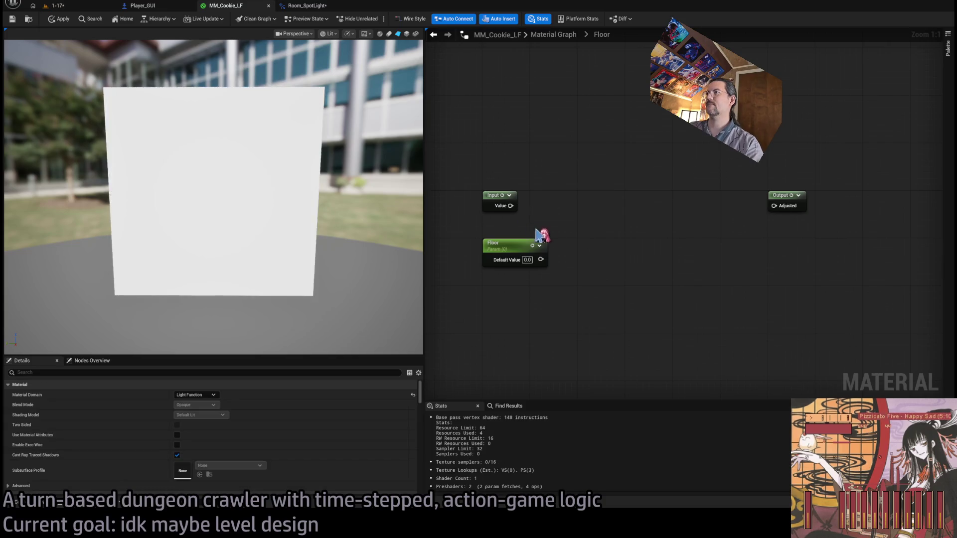
Wire a Lerp from Input toward 1.0 with Floor as Alpha, apply, and test Floor ~0.33.
{"action": "left_click_drag", "start_coordinate": [511, 206], "coordinate": [774, 206]}
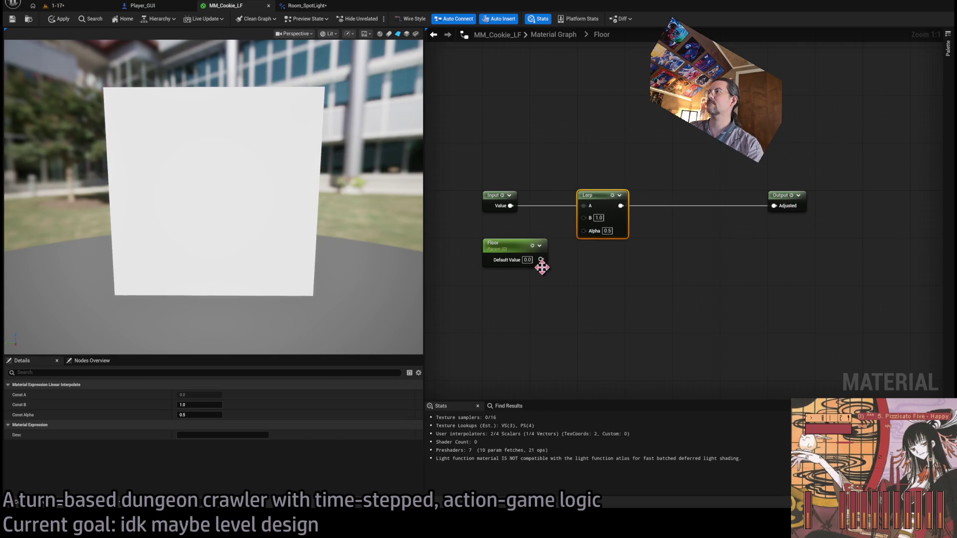
{"action": "left_click_drag", "start_coordinate": [540, 259], "coordinate": [583, 230]}
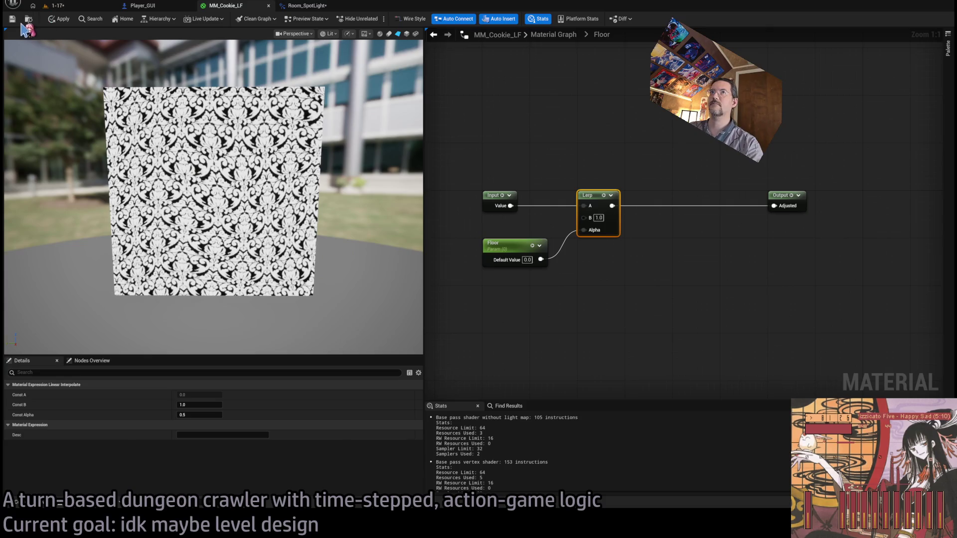
{"action": "left_click", "coordinate": [58, 19]}
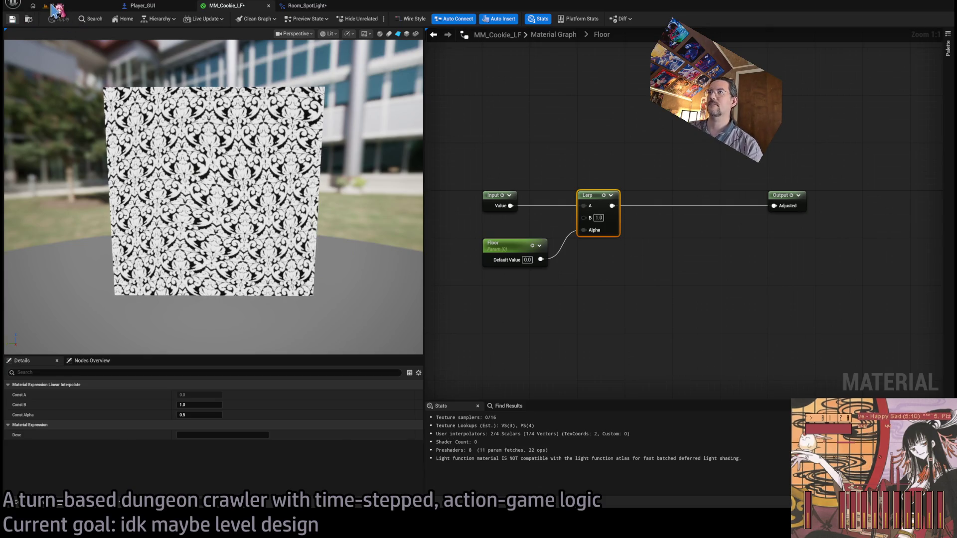
{"action": "left_click", "coordinate": [52, 6]}
{"action": "left_click_drag", "start_coordinate": [897, 366], "coordinate": [919, 366]}
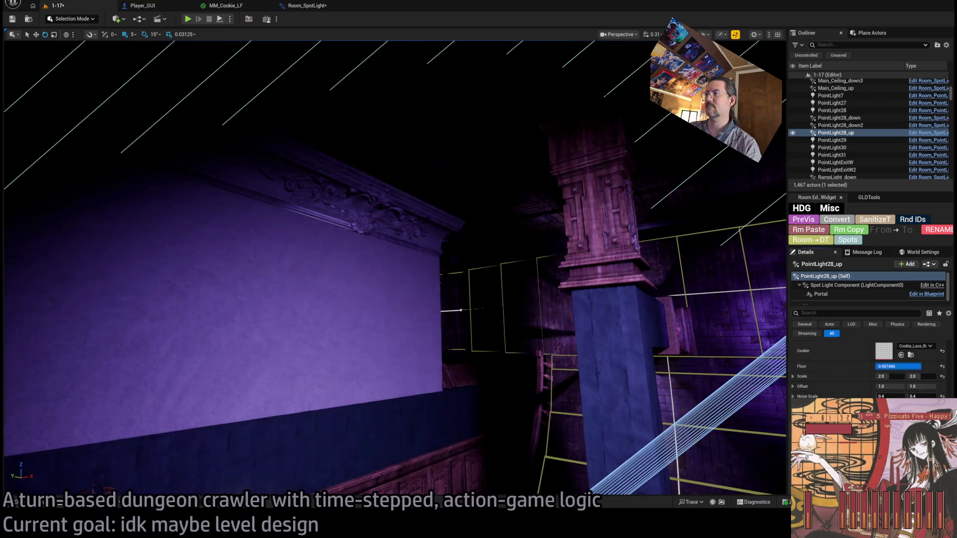
Lower the cookie Floor to about 0.44 and frame the PointLight28_up spotlight beside the pillar.
{"action": "left_click_drag", "start_coordinate": [394, 269], "coordinate": [645, 327]}
{"action": "left_click_drag", "start_coordinate": [911, 367], "coordinate": [902, 367]}
{"action": "mouse_move", "coordinate": [399, 269]}
{"action": "left_mouse_down"}
{"action": "mouse_move", "coordinate": [409, 265]}
{"action": "mouse_move", "coordinate": [379, 259]}
{"action": "mouse_move", "coordinate": [398, 270]}
{"action": "mouse_move", "coordinate": [356, 271]}
{"action": "mouse_move", "coordinate": [368, 288]}
{"action": "mouse_move", "coordinate": [344, 279]}
{"action": "mouse_move", "coordinate": [598, 367]}
{"action": "left_mouse_up"}
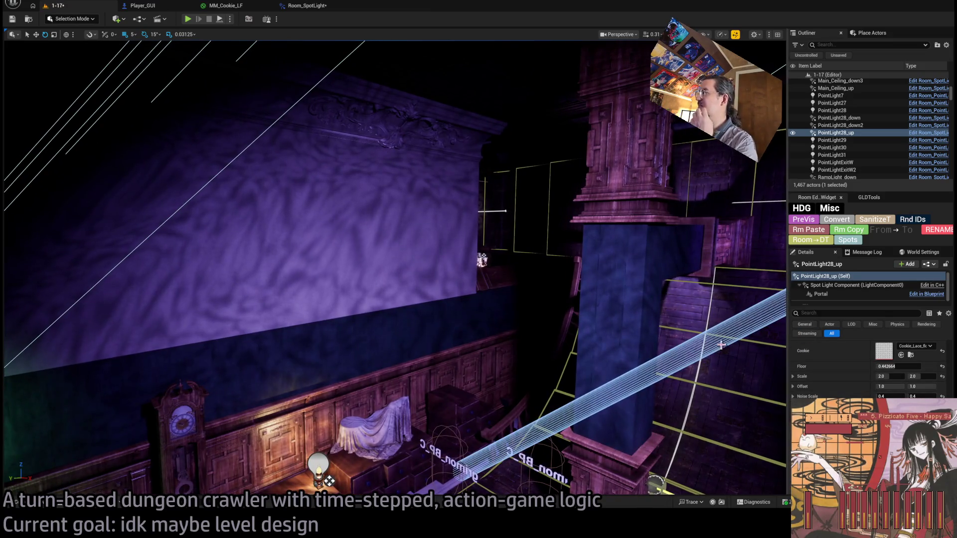
{"action": "key", "text": "f"}
{"action": "scroll", "coordinate": [838, 382], "scroll_direction": "down", "scroll_amount": 5}
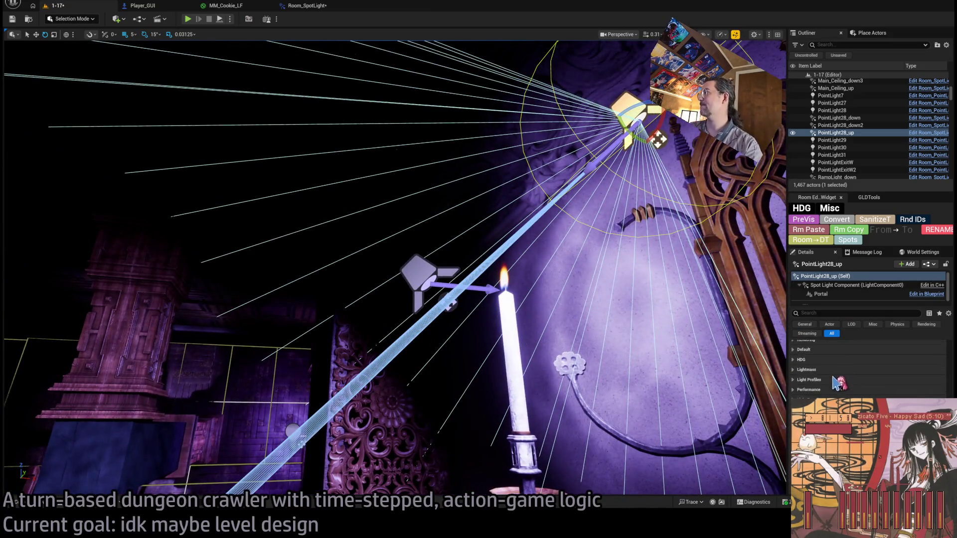
{"action": "scroll", "coordinate": [839, 383], "scroll_direction": "up", "scroll_amount": 5}
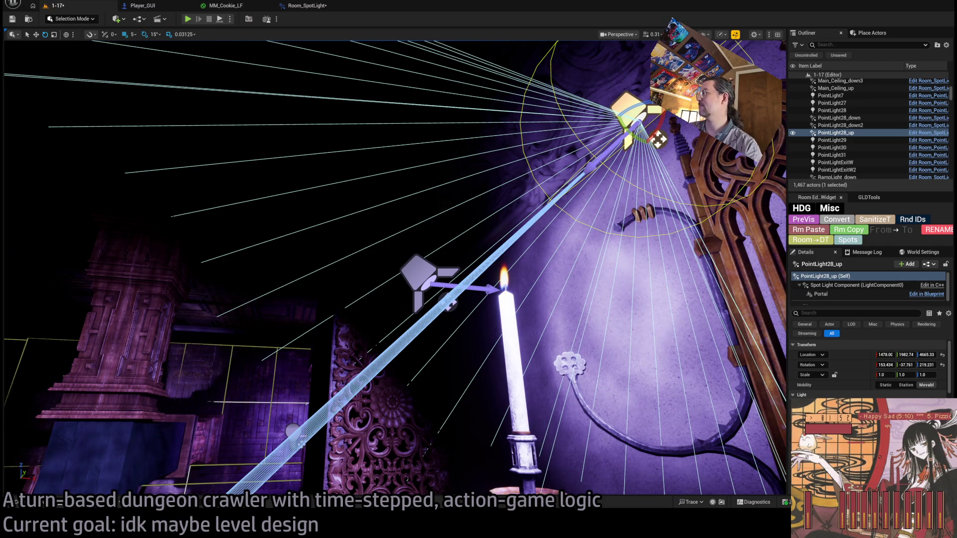
{"action": "scroll", "coordinate": [838, 369], "scroll_direction": "down", "scroll_amount": 1}
Fly toward the Exit wall, select EntranceLamp2, and return the viewport to Lit mode.
{"action": "left_click_drag", "start_coordinate": [765, 412], "coordinate": [736, 389]}
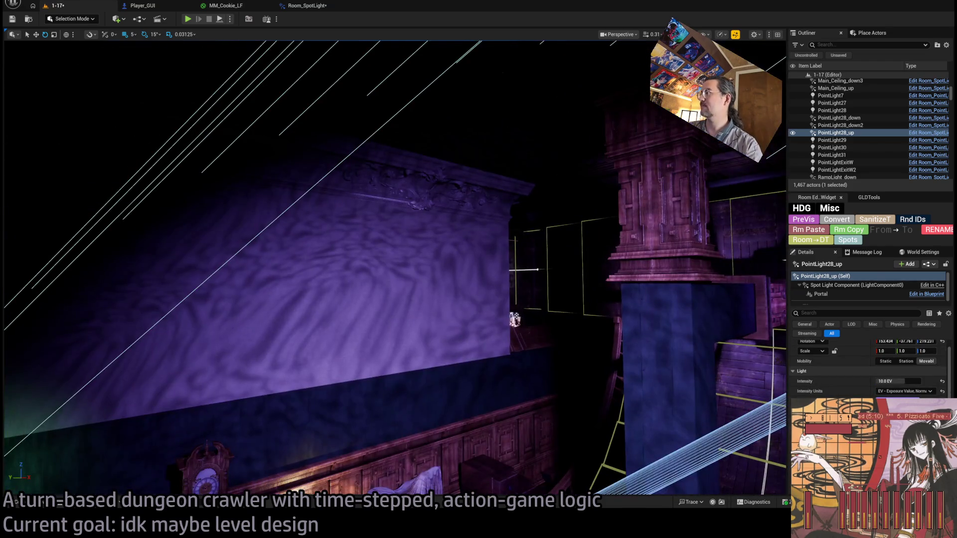
{"action": "mouse_move", "coordinate": [394, 269]}
{"action": "left_mouse_down"}
{"action": "mouse_move", "coordinate": [269, 246]}
{"action": "mouse_move", "coordinate": [584, 368]}
{"action": "left_mouse_up"}
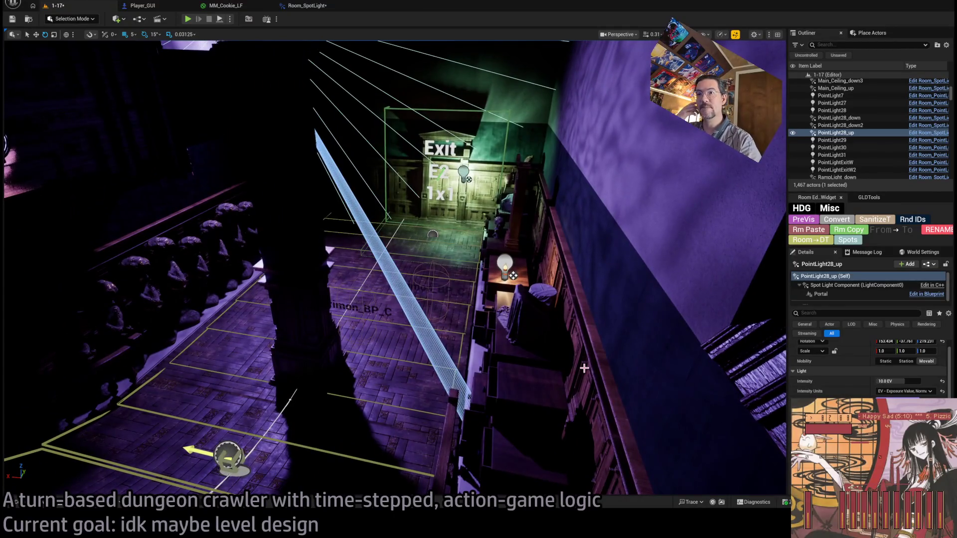
{"action": "left_click_drag", "start_coordinate": [695, 337], "coordinate": [682, 305]}
{"action": "left_click", "coordinate": [426, 279]}
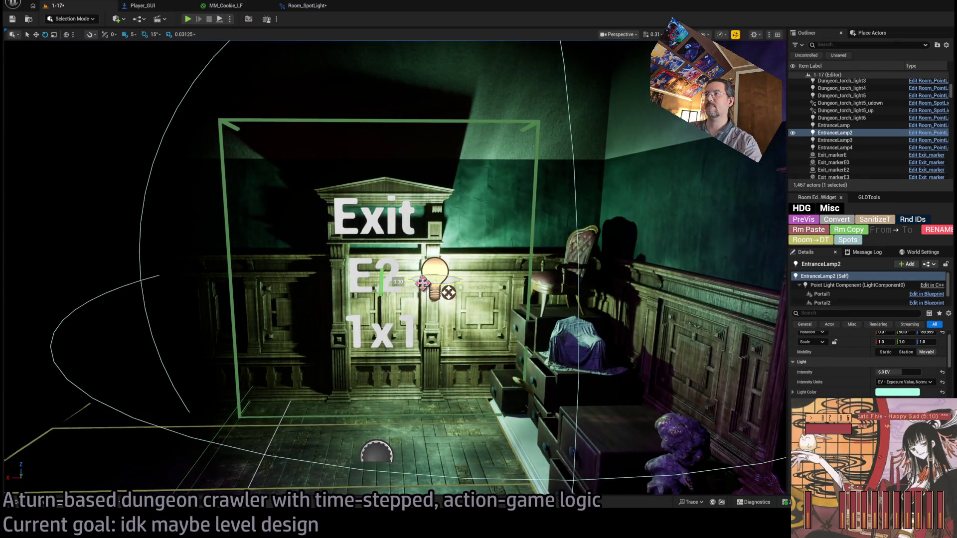
{"action": "mouse_move", "coordinate": [422, 283]}
{"action": "left_mouse_down"}
{"action": "mouse_move", "coordinate": [479, 279]}
{"action": "mouse_move", "coordinate": [469, 294]}
{"action": "mouse_move", "coordinate": [479, 229]}
{"action": "mouse_move", "coordinate": [513, 153]}
{"action": "mouse_move", "coordinate": [519, 282]}
{"action": "mouse_move", "coordinate": [478, 309]}
{"action": "mouse_move", "coordinate": [483, 279]}
{"action": "mouse_move", "coordinate": [440, 243]}
{"action": "left_mouse_up"}
{"action": "key", "text": "alt+4"}
Select and frame the Room_Attic_up spotlight, scrolling its Details down to Cookie.
{"action": "left_click", "coordinate": [283, 239]}
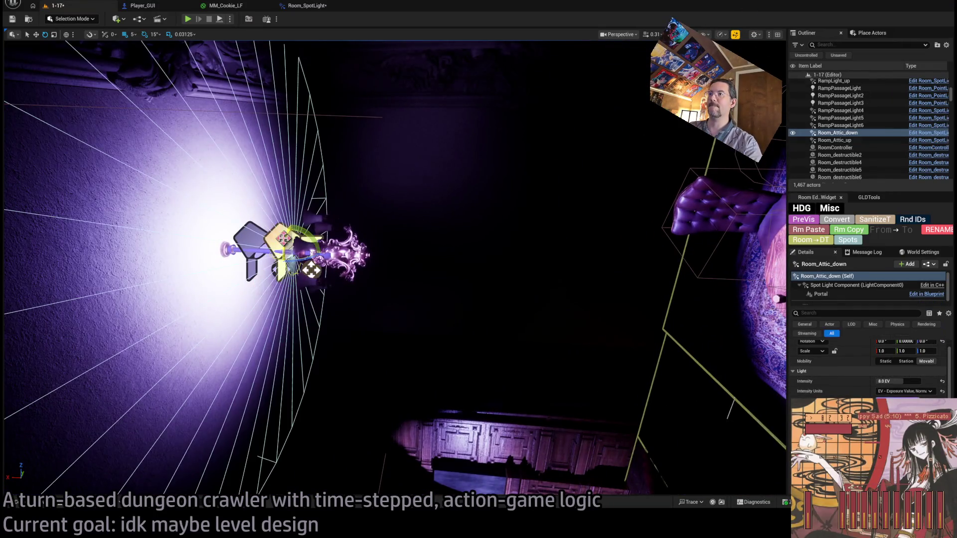
{"action": "double_click", "coordinate": [835, 140]}
{"action": "scroll", "coordinate": [837, 379], "scroll_direction": "down", "scroll_amount": 3}
{"action": "scroll", "coordinate": [839, 378], "scroll_direction": "down", "scroll_amount": 5}
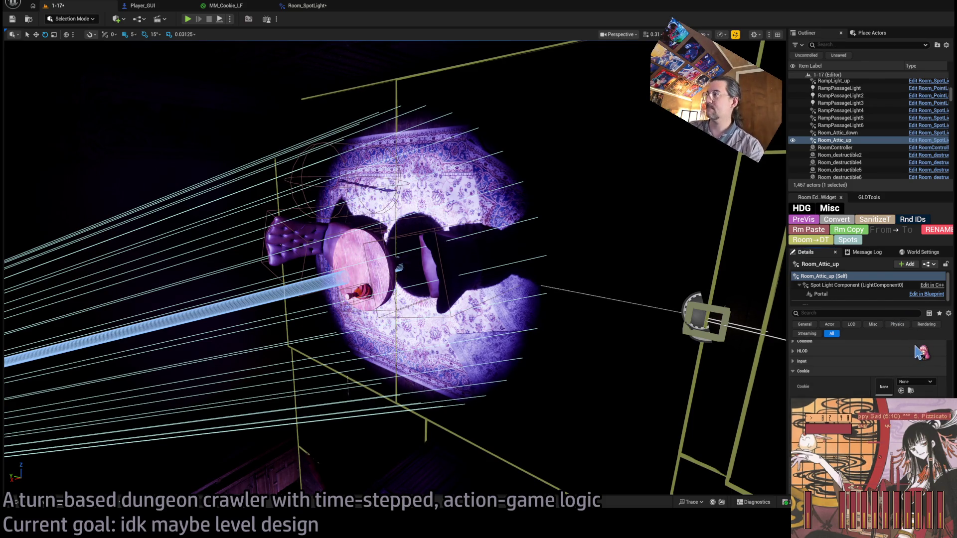
Assign the Cookie_Lace floral texture to the spotlight's Cookie slot, then view Lace_floral_4 in Photoshop.
{"action": "left_click_drag", "start_coordinate": [448, 299], "coordinate": [513, 277]}
{"action": "left_click_drag", "start_coordinate": [748, 368], "coordinate": [786, 374]}
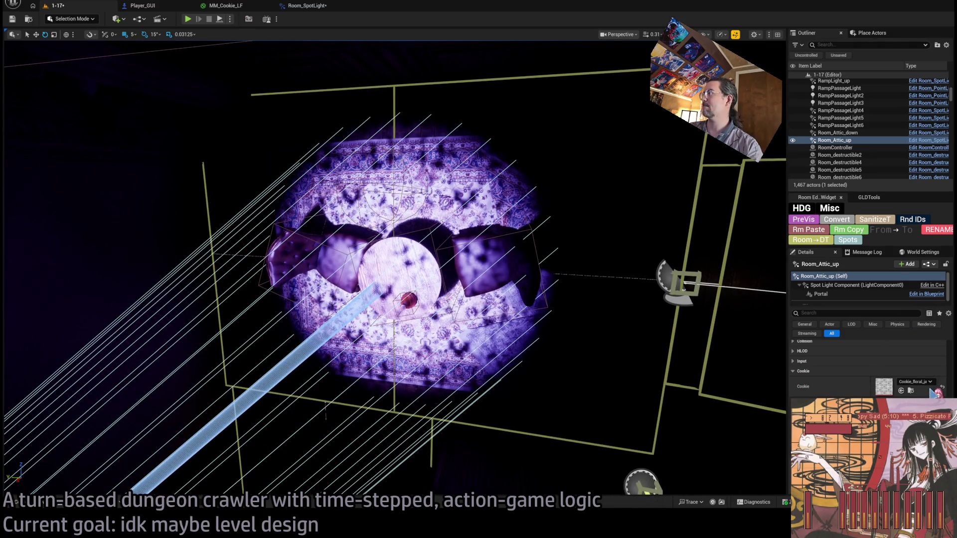
{"action": "left_click_drag", "start_coordinate": [924, 314], "coordinate": [925, 387]}
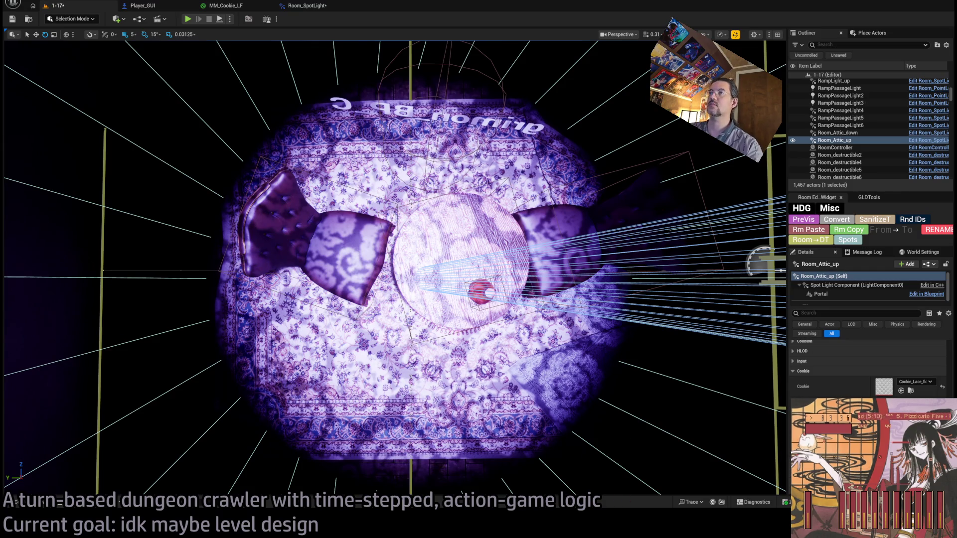
{"action": "key", "text": "alt+Tab"}
{"action": "left_click", "coordinate": [126, 28]}
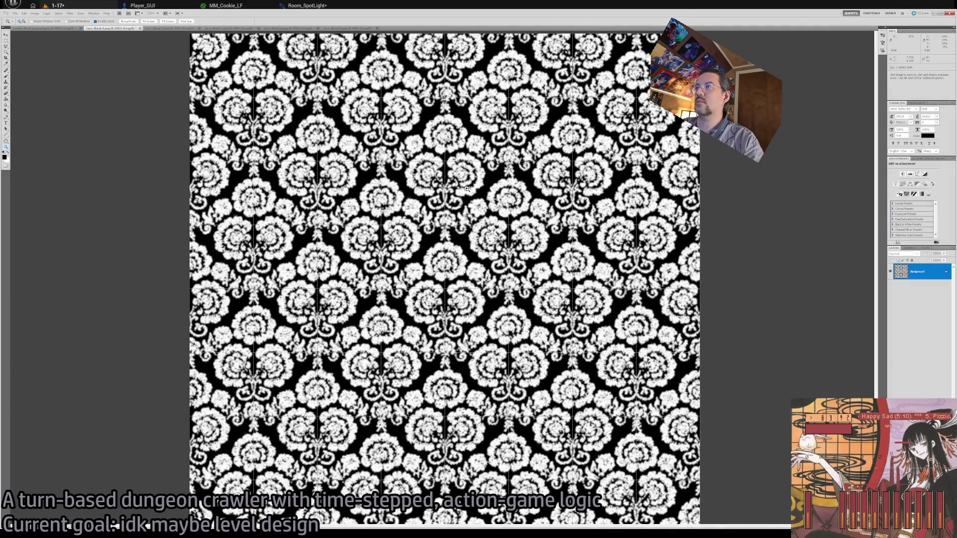
Zoom in and out on the Lace_floral_4 image, then return to Unreal's LightingCookies folder.
{"action": "scroll", "coordinate": [467, 189], "scroll_direction": "up", "scroll_amount": 2}
{"action": "scroll", "coordinate": [478, 247], "scroll_direction": "down", "scroll_amount": 2}
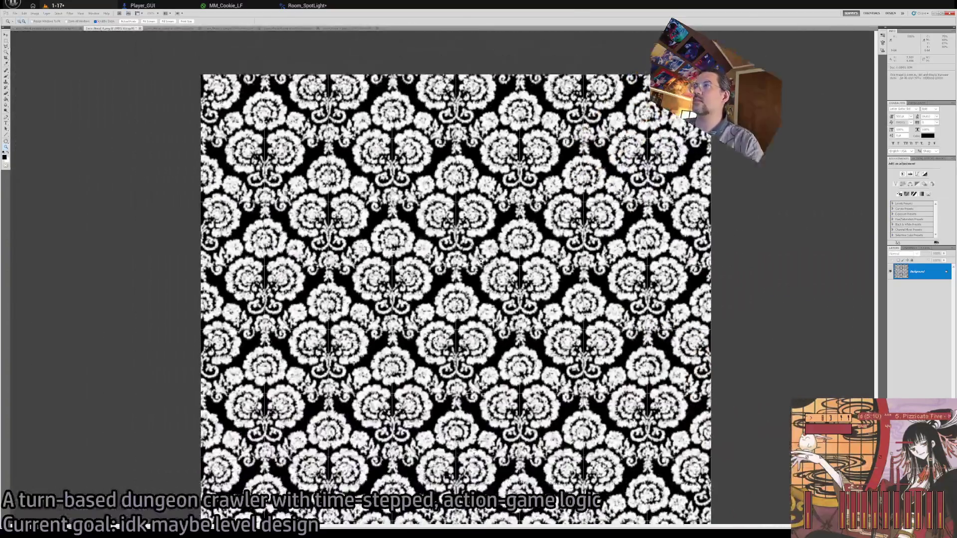
{"action": "scroll", "coordinate": [477, 274], "scroll_direction": "down", "scroll_amount": 1}
{"action": "scroll", "coordinate": [478, 274], "scroll_direction": "up", "scroll_amount": 1}
{"action": "key", "text": "alt+Tab"}
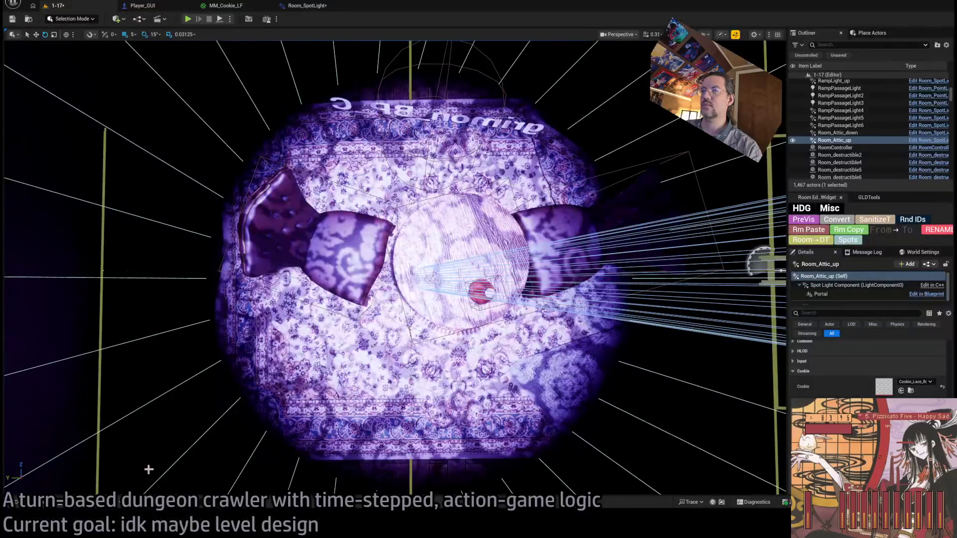
{"action": "left_click", "coordinate": [42, 506]}
Open Cookie_Lace_floral_4 in the texture editor, zoom its preview, close it, and return to Photoshop.
{"action": "double_click", "coordinate": [196, 344]}
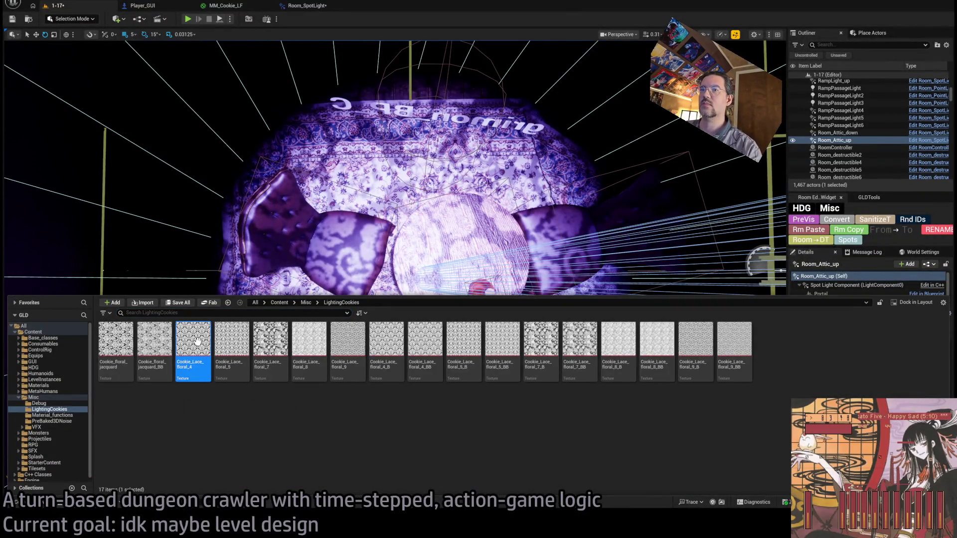
{"action": "scroll", "coordinate": [399, 284], "scroll_direction": "up", "scroll_amount": 5}
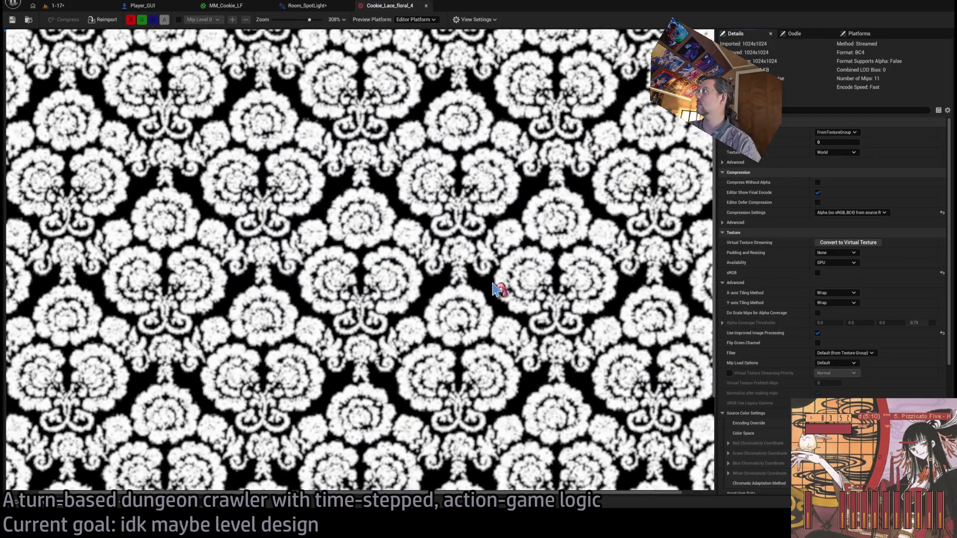
{"action": "scroll", "coordinate": [578, 248], "scroll_direction": "down", "scroll_amount": 2}
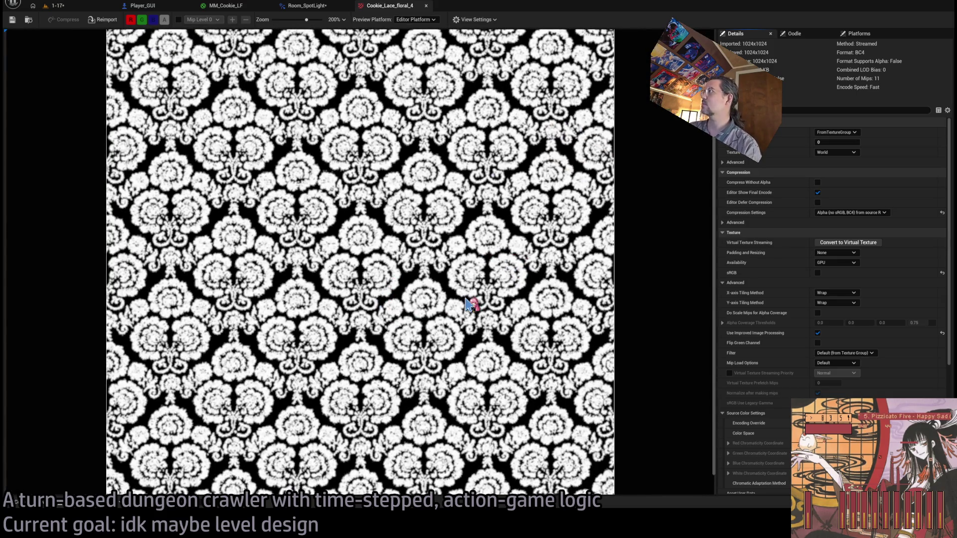
{"action": "scroll", "coordinate": [467, 304], "scroll_direction": "up", "scroll_amount": 4}
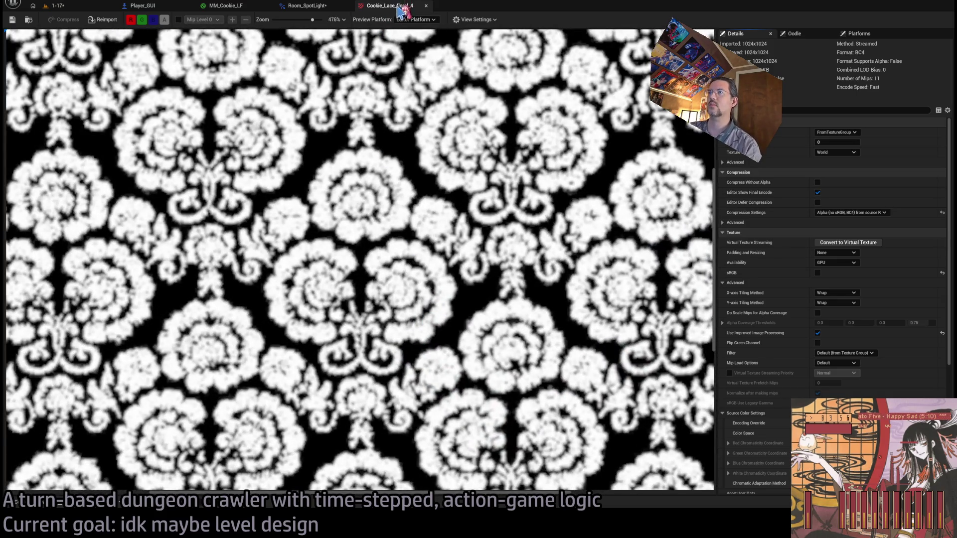
{"action": "middle_click", "coordinate": [399, 7]}
{"action": "key", "text": "alt+Tab"}
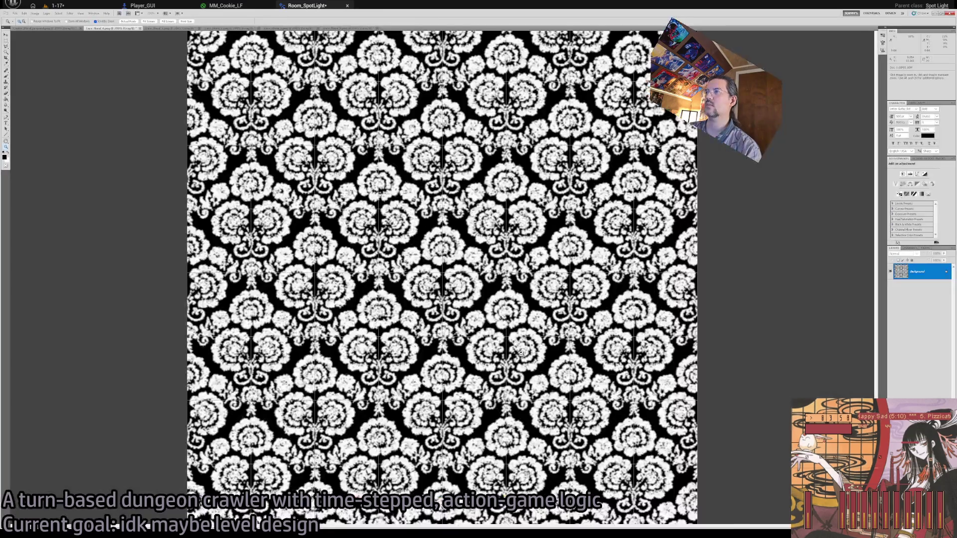
Zoom three times into the lace pattern, switch to the Move tool, and return to Unreal.
{"action": "left_click", "coordinate": [471, 289]}
{"action": "left_click", "coordinate": [471, 289]}
{"action": "left_click", "coordinate": [471, 289]}
{"action": "key", "text": "v"}
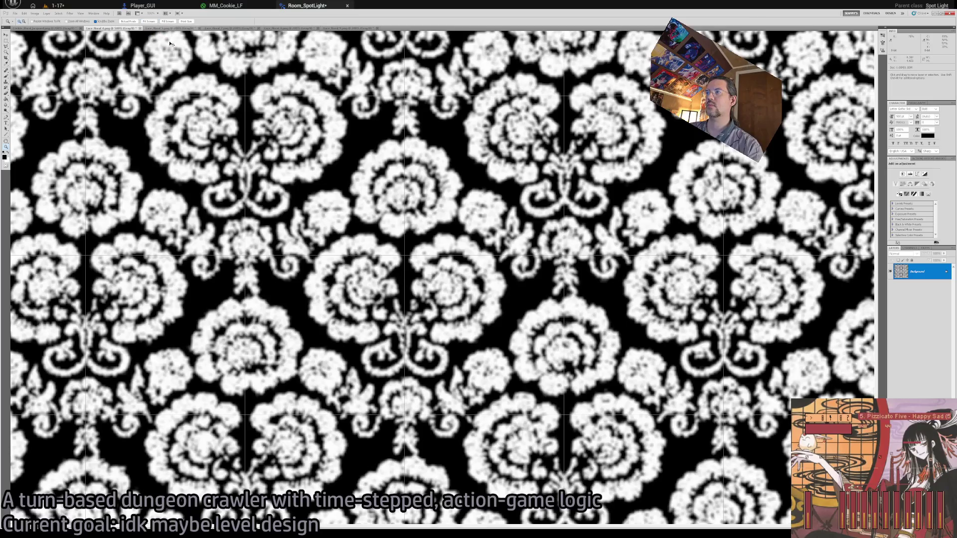
{"action": "key", "text": "alt+Tab"}
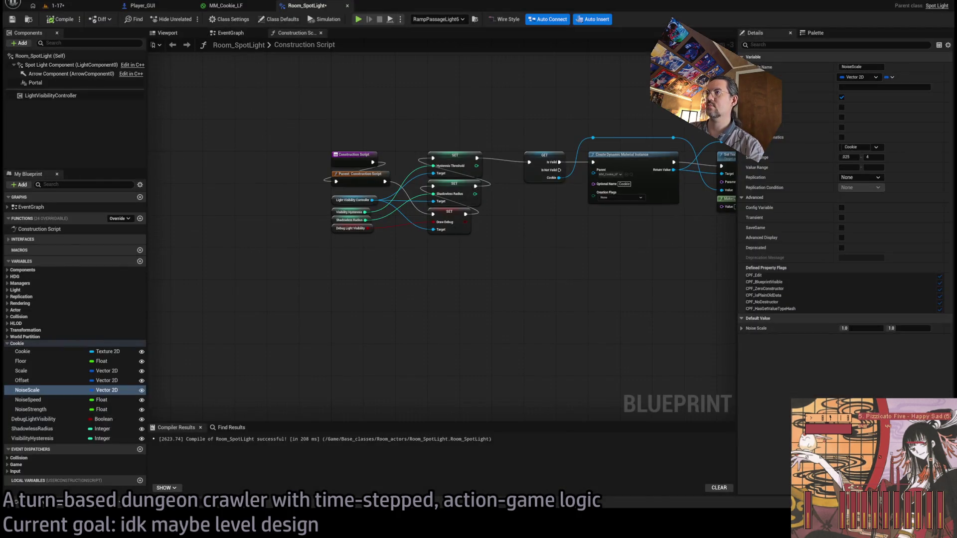
Glance at the MM_Cookie_LF and Player_GUI tabs, then open the spotlight's Cookie_Lace_floral_4 texture from Details.
{"action": "left_click", "coordinate": [57, 5]}
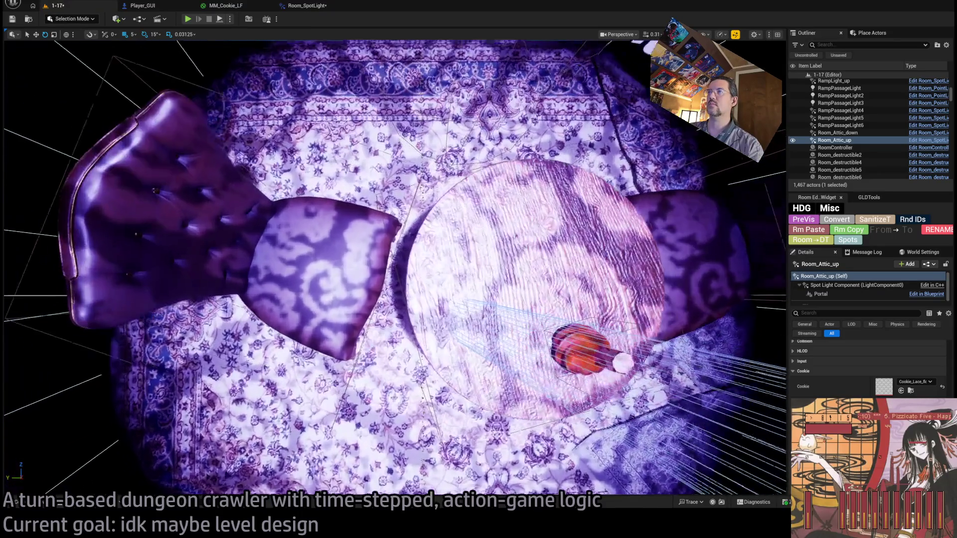
{"action": "left_click", "coordinate": [249, 7]}
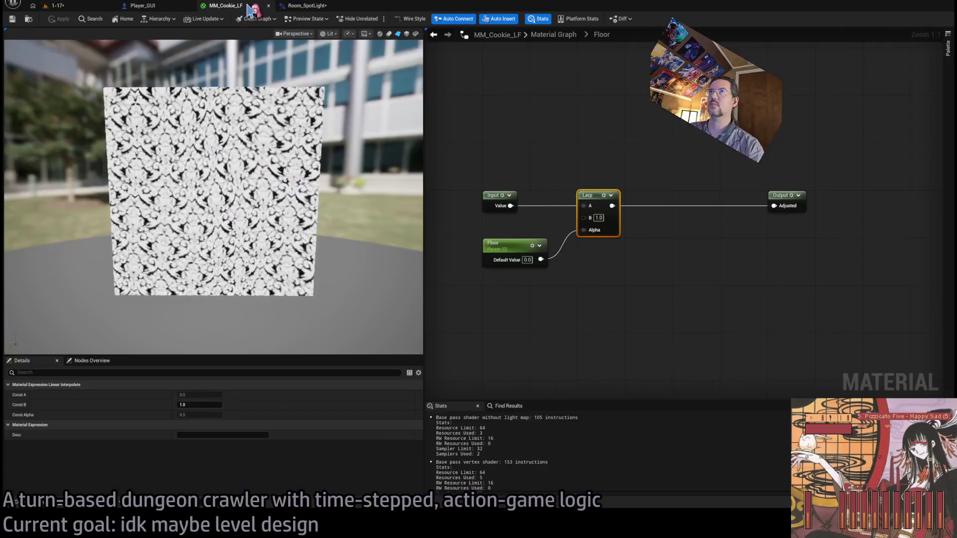
{"action": "left_click", "coordinate": [142, 6]}
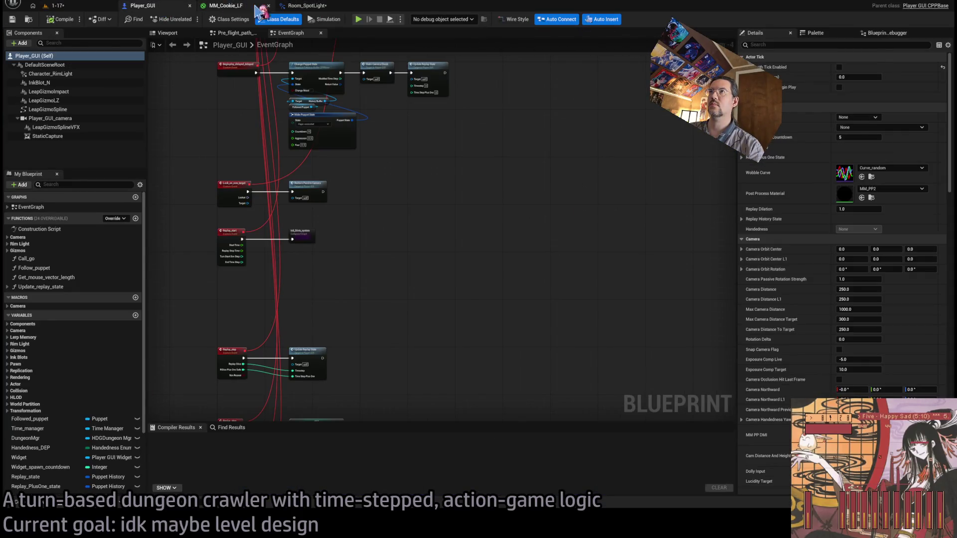
{"action": "left_click", "coordinate": [244, 7]}
{"action": "left_click", "coordinate": [75, 6]}
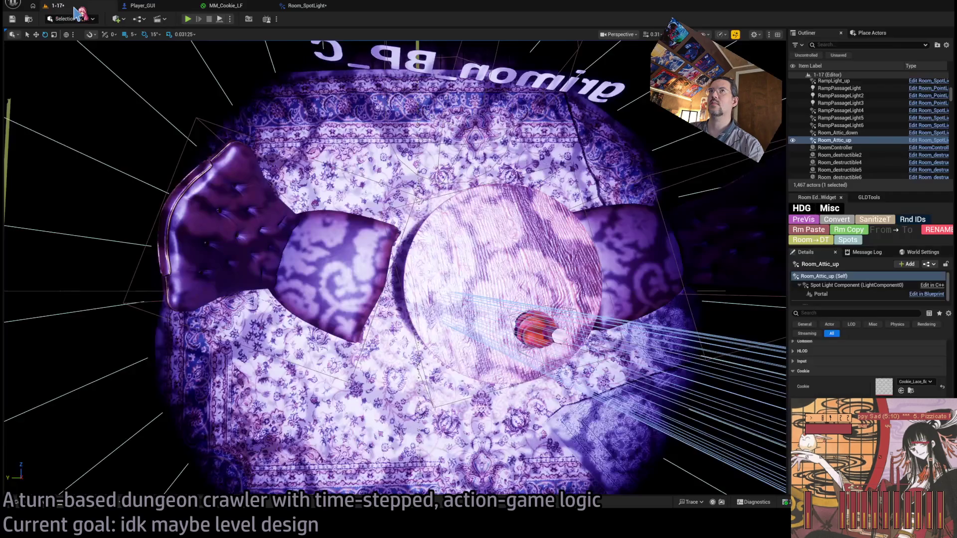
{"action": "double_click", "coordinate": [884, 386]}
{"action": "scroll", "coordinate": [359, 274], "scroll_direction": "up", "scroll_amount": 5}
{"action": "scroll", "coordinate": [471, 329], "scroll_direction": "down", "scroll_amount": 3}
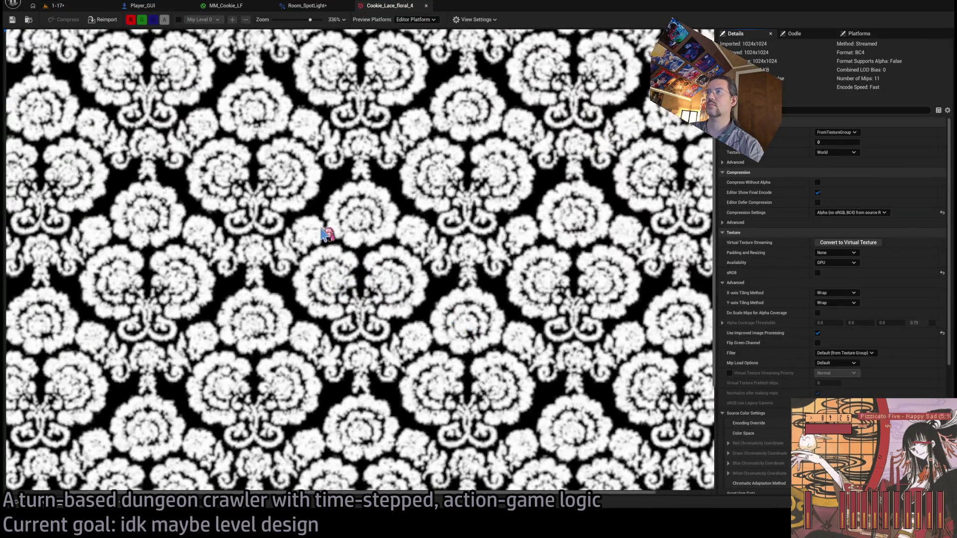
Try Masks (no sRGB) compression on the Cookie_Lace_floral_4 texture, then undo it.
{"action": "left_click", "coordinate": [59, 5]}
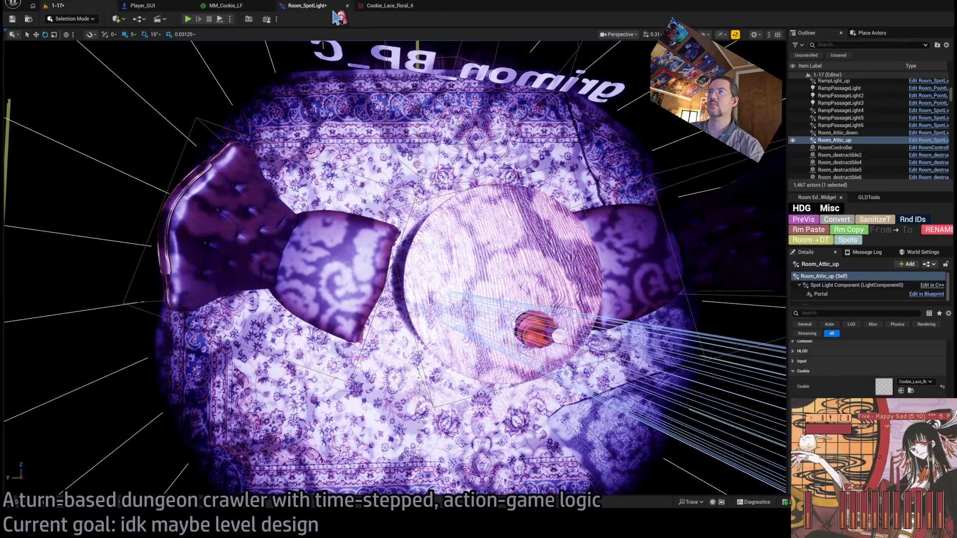
{"action": "left_click", "coordinate": [333, 7]}
{"action": "left_click", "coordinate": [377, 7]}
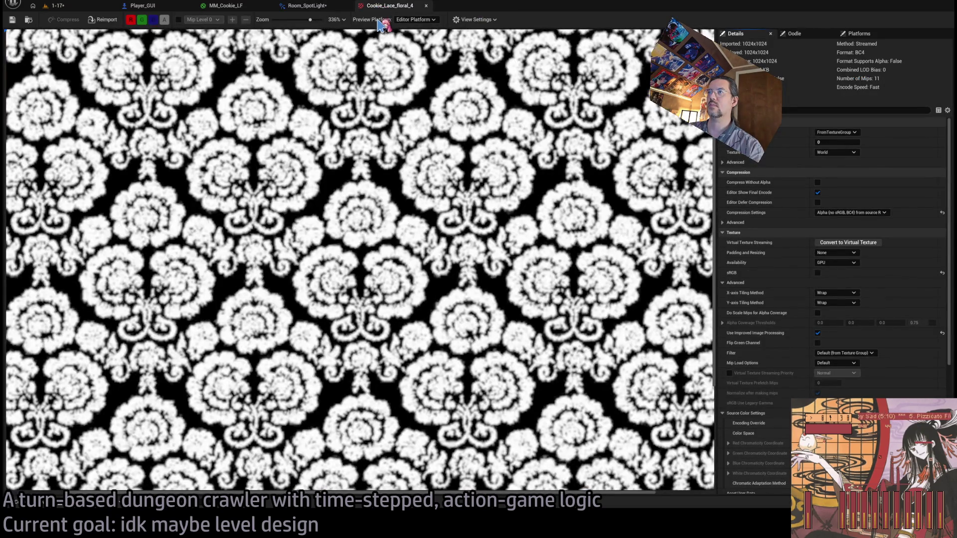
{"action": "scroll", "coordinate": [418, 269], "scroll_direction": "up", "scroll_amount": 4}
{"action": "scroll", "coordinate": [444, 279], "scroll_direction": "down", "scroll_amount": 2}
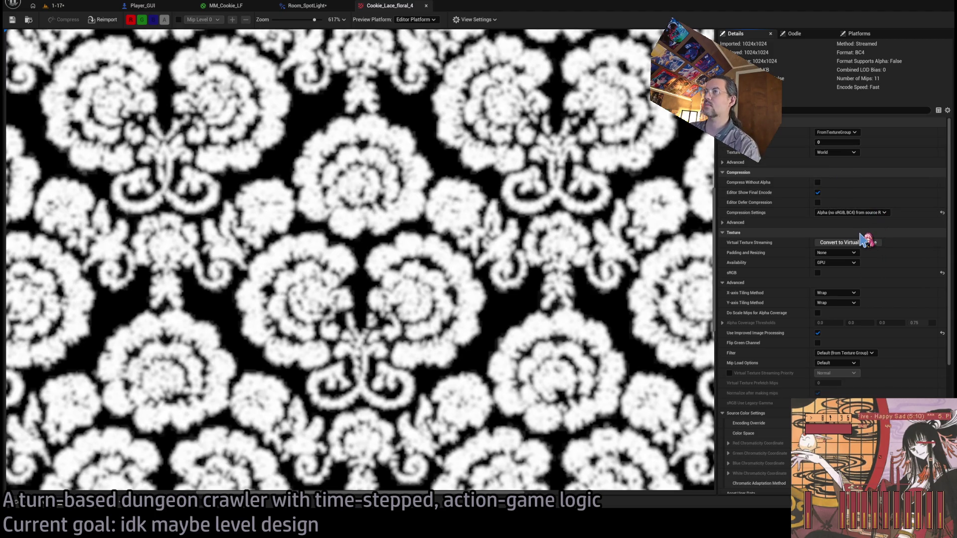
{"action": "left_click", "coordinate": [853, 212]}
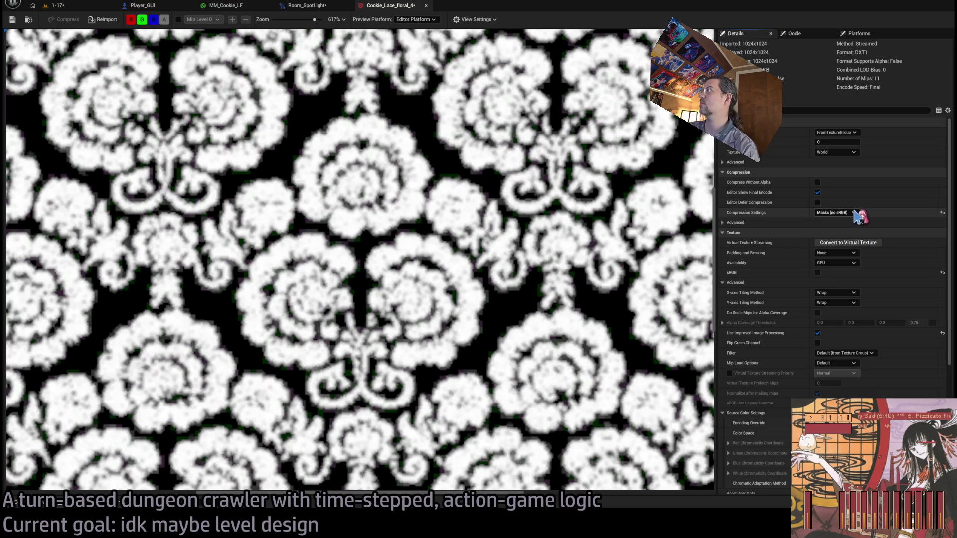
{"action": "key", "text": "ctrl+z"}
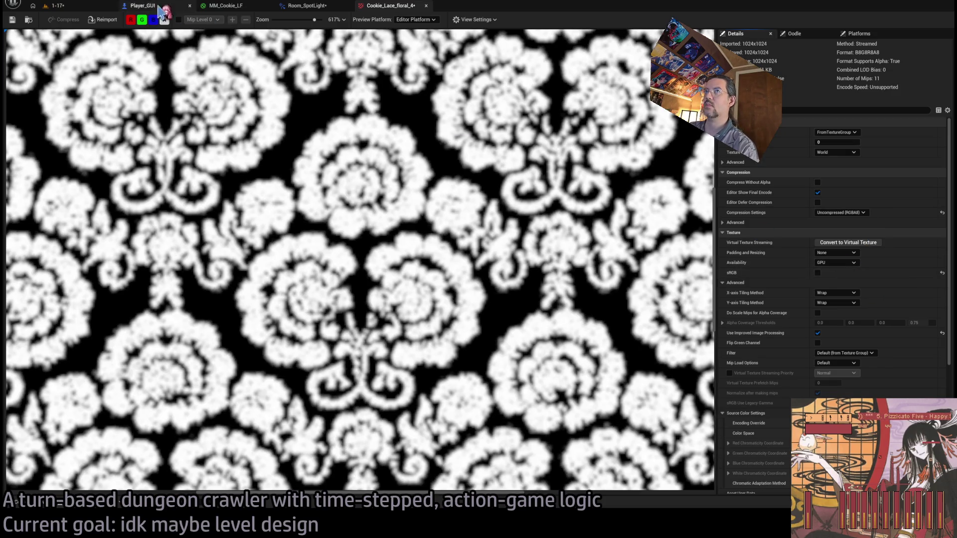
Set the Cookie_Lace_floral_4 compression to Alpha (BC4) and save the texture.
{"action": "left_click", "coordinate": [52, 6]}
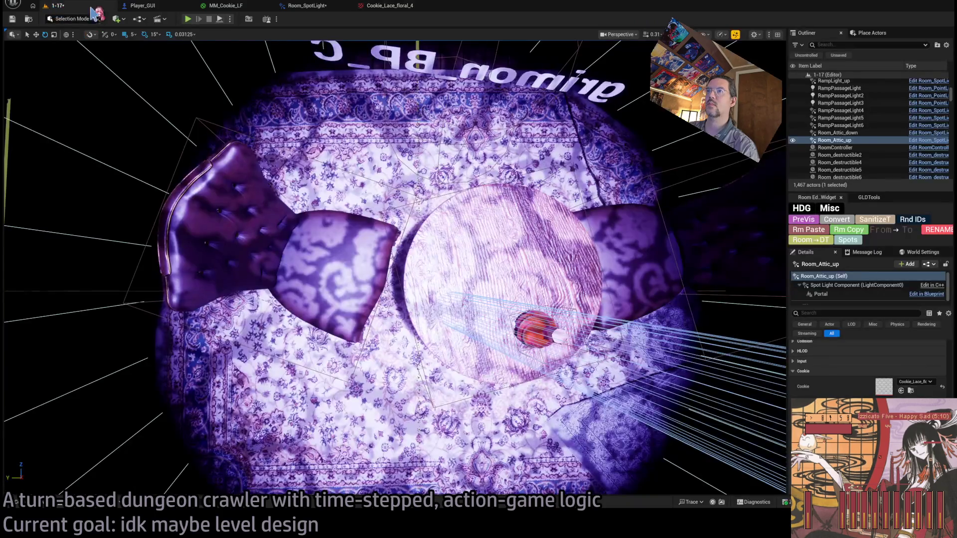
{"action": "left_click_drag", "start_coordinate": [397, 167], "coordinate": [391, 139]}
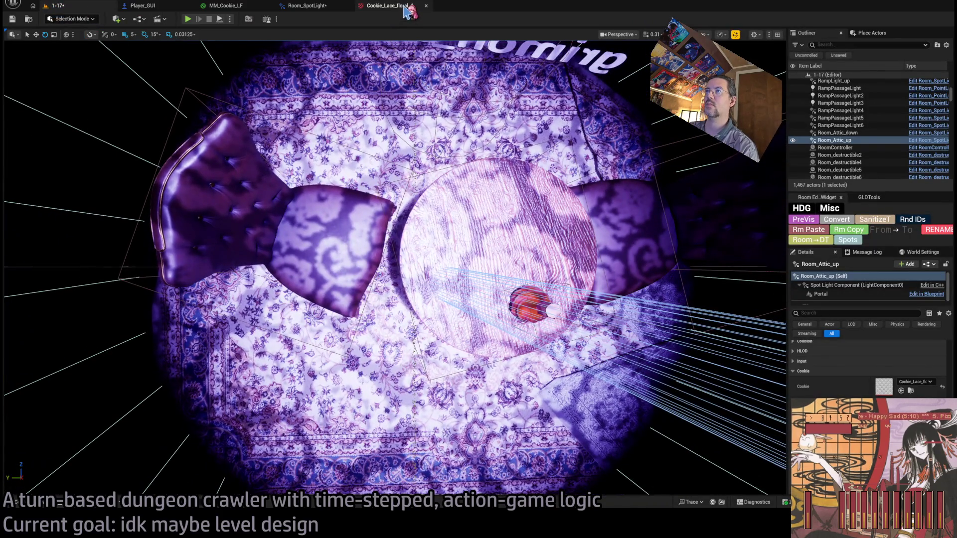
{"action": "left_click", "coordinate": [406, 10]}
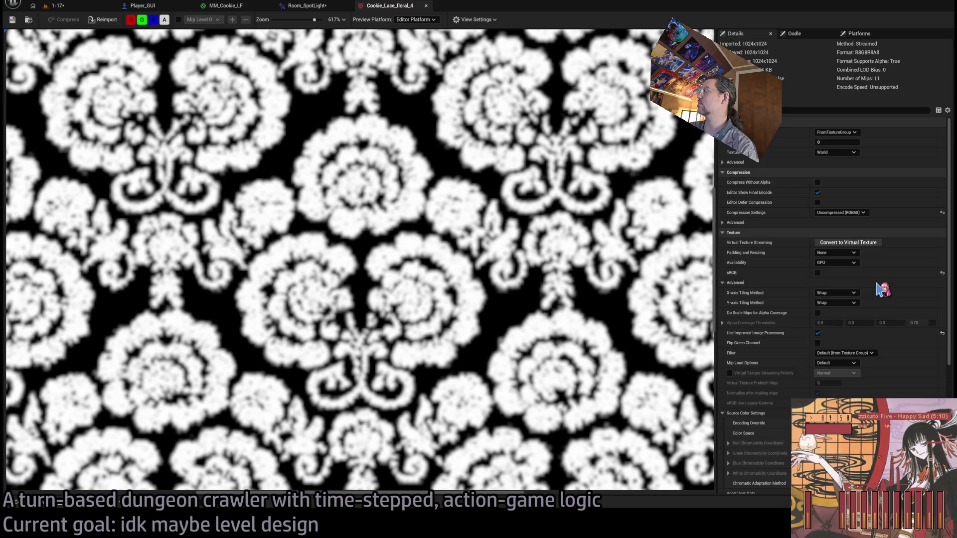
{"action": "key", "text": "ctrl+z"}
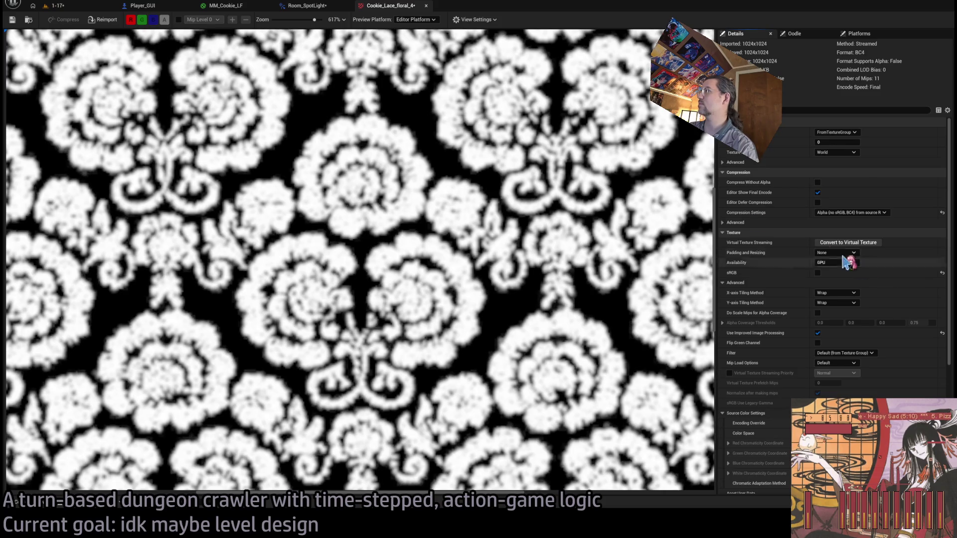
{"action": "left_click", "coordinate": [12, 20]}
Back in the 1-17 level, frame the selected spotlight and start a playtest.
{"action": "left_click", "coordinate": [94, 9]}
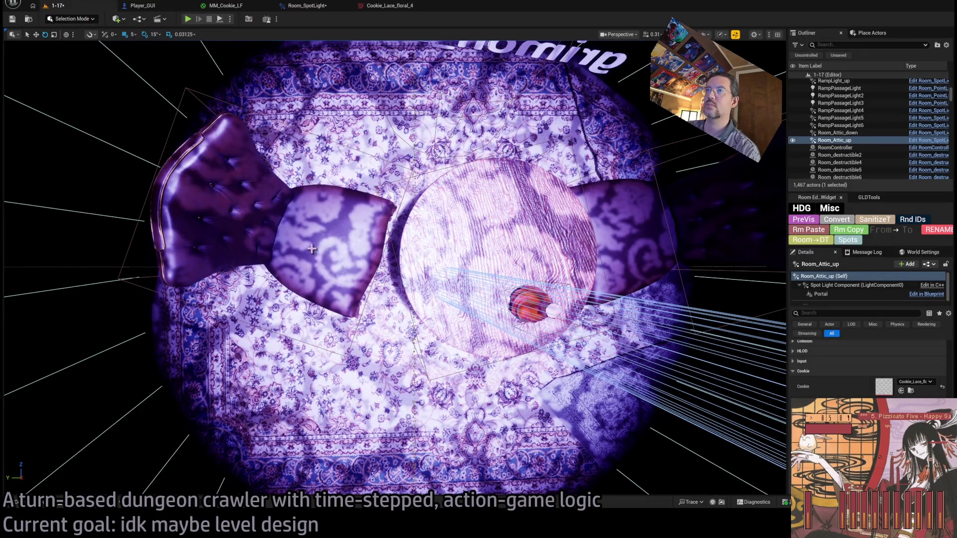
{"action": "scroll", "coordinate": [395, 268], "scroll_direction": "down", "scroll_amount": 5}
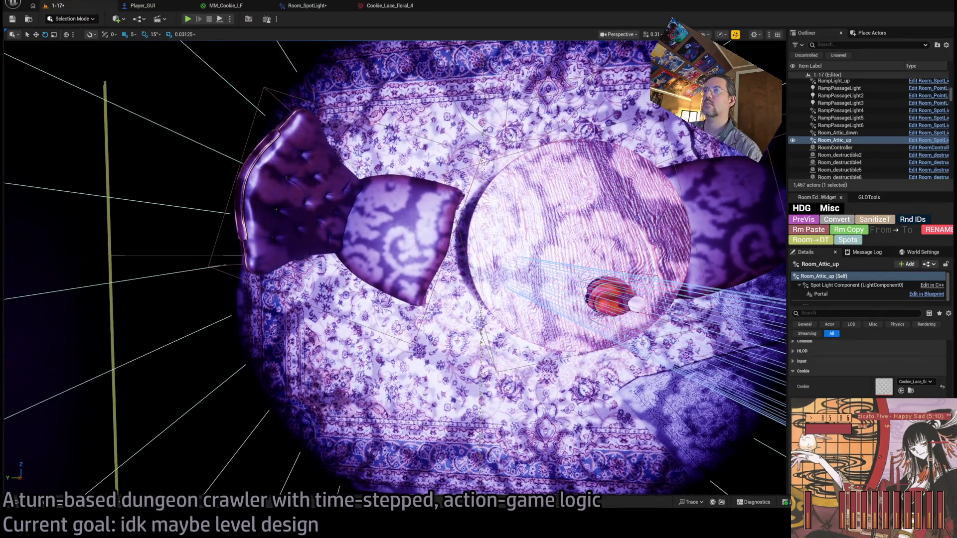
{"action": "scroll", "coordinate": [395, 268], "scroll_direction": "up", "scroll_amount": 5}
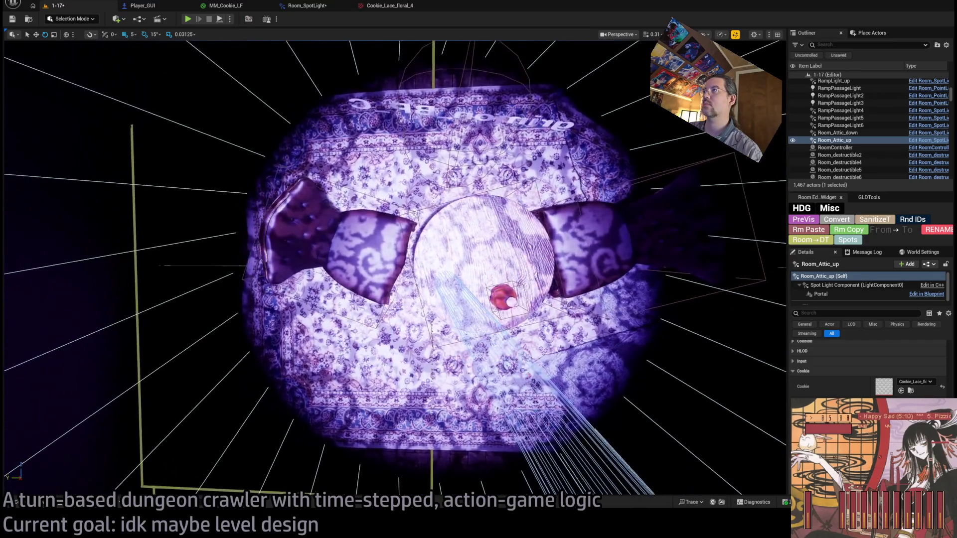
{"action": "key", "text": "f"}
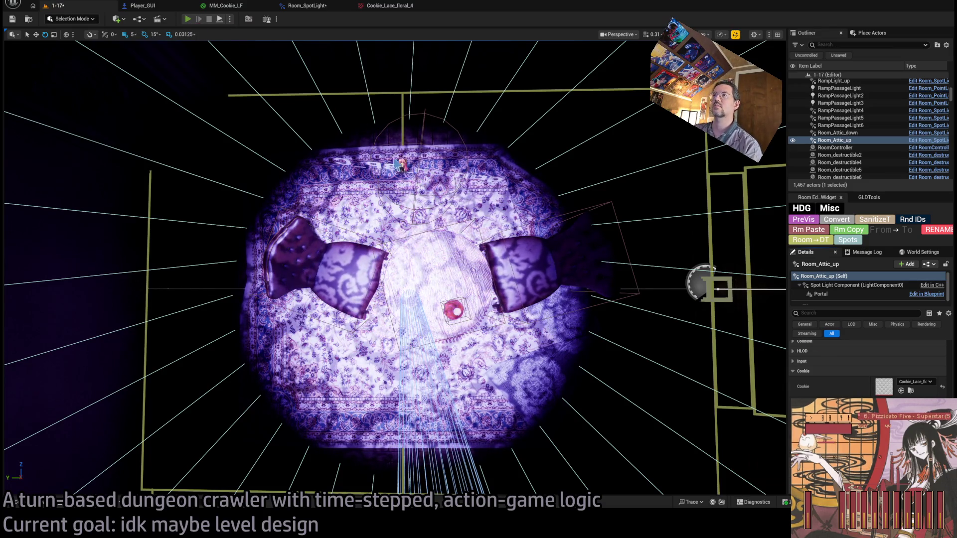
{"action": "key", "text": "alt+p"}
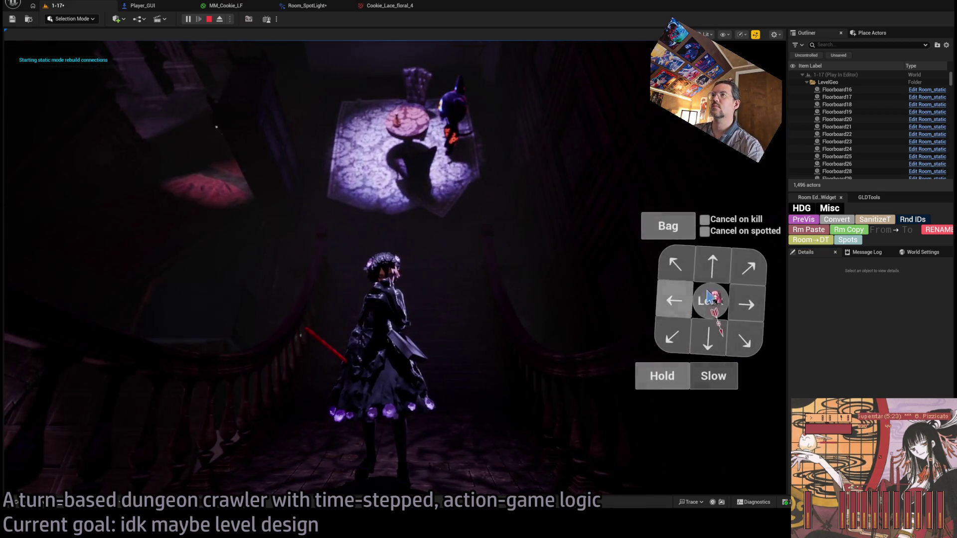
{"action": "left_click", "coordinate": [67, 346]}
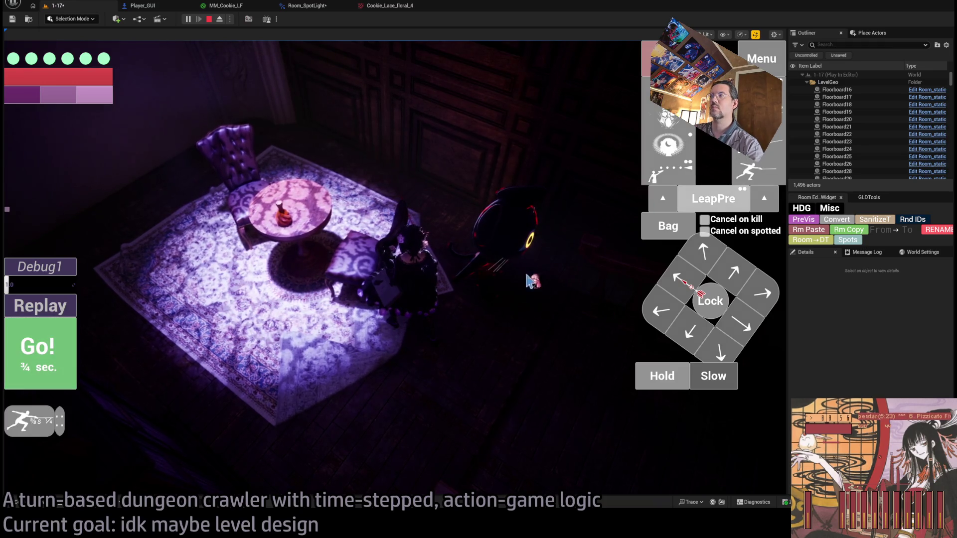
{"action": "key", "text": "space"}
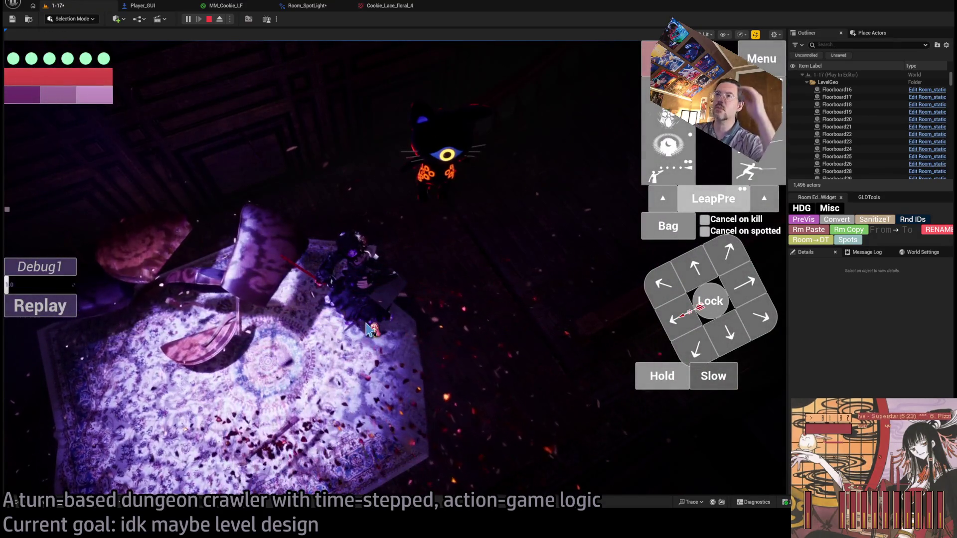
{"action": "left_click", "coordinate": [374, 327]}
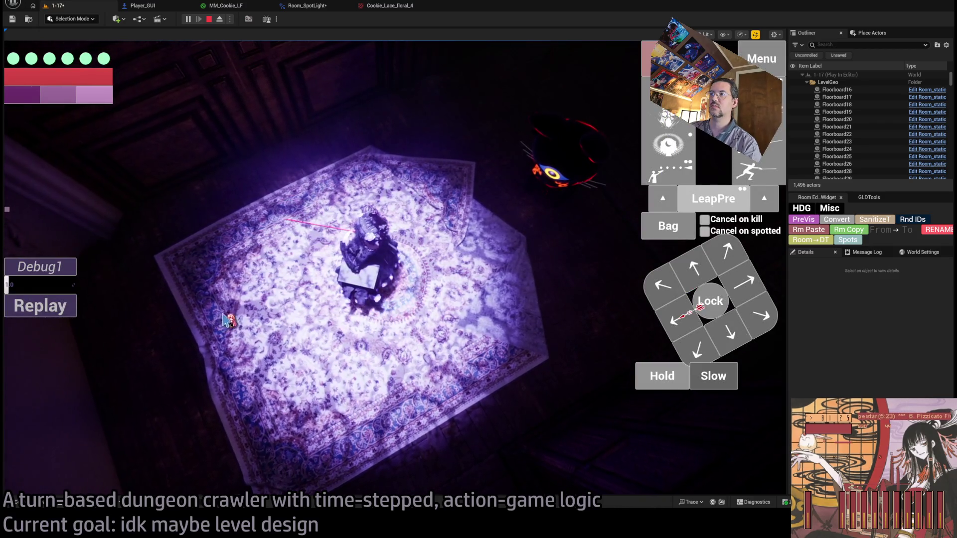
{"action": "left_click", "coordinate": [355, 321]}
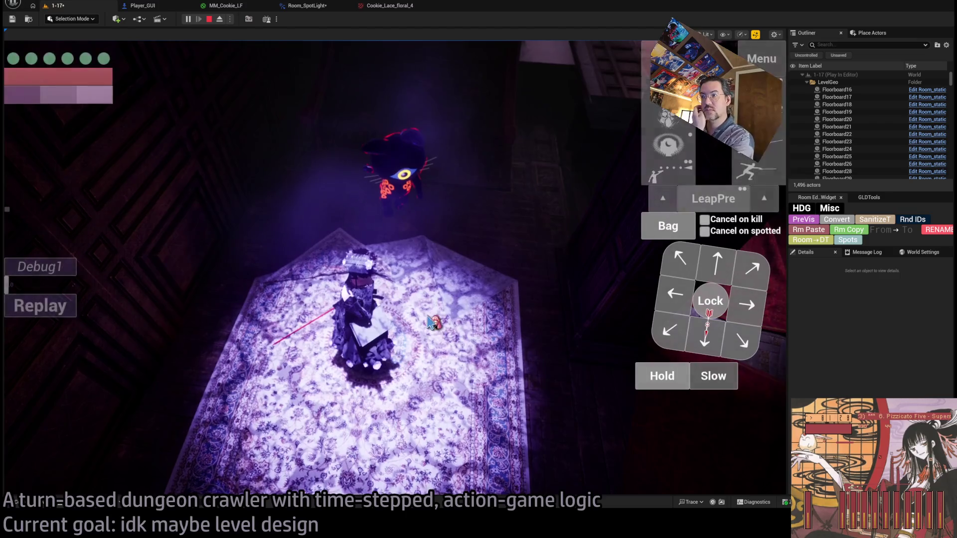
{"action": "left_click", "coordinate": [688, 310]}
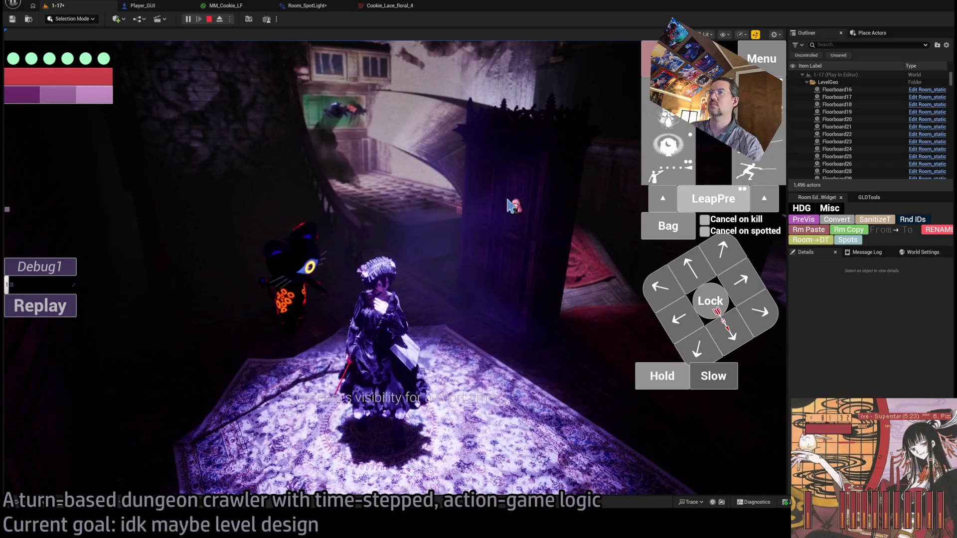
{"action": "key", "text": "Escape"}
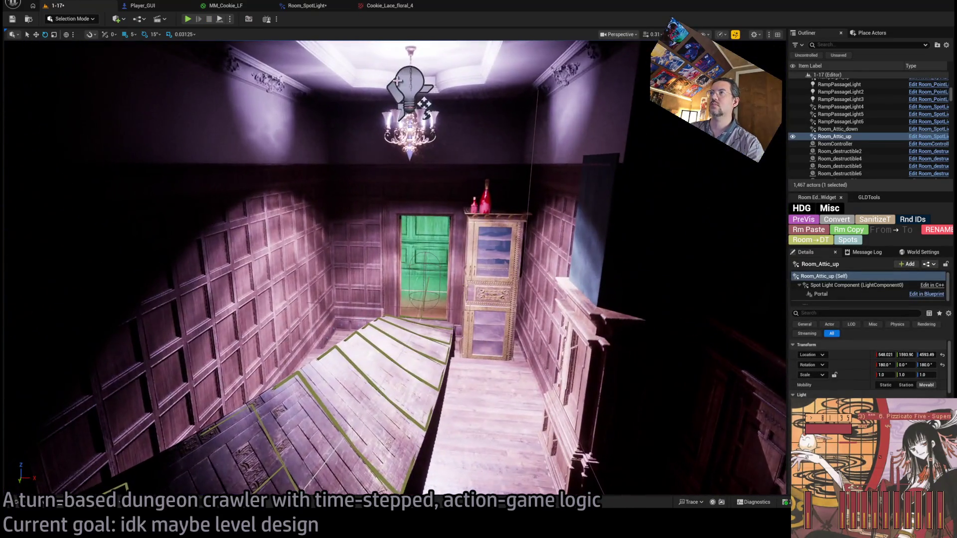
Select RampPassageLight4, collapse Cookie and Light Profiles, and open its Light Function material instance.
{"action": "left_click", "coordinate": [413, 86]}
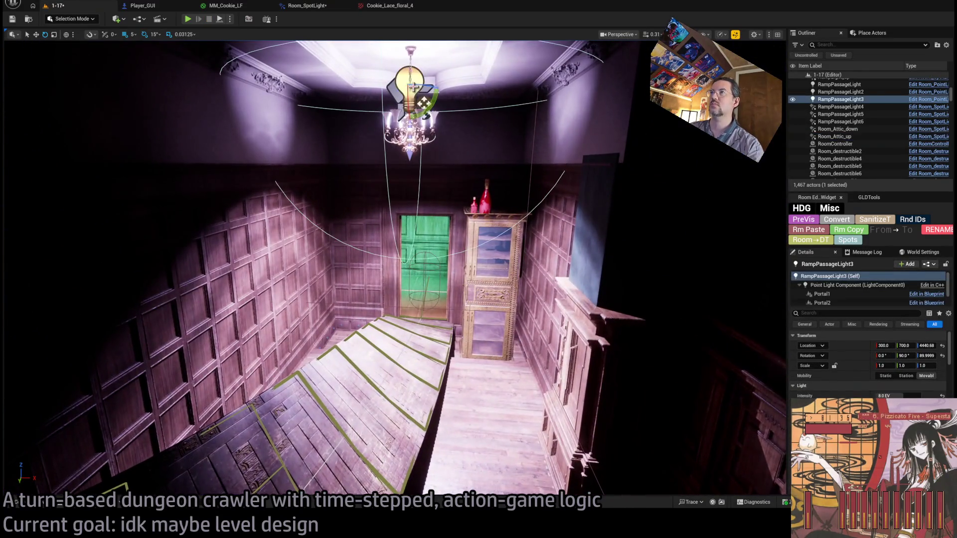
{"action": "left_click", "coordinate": [392, 92]}
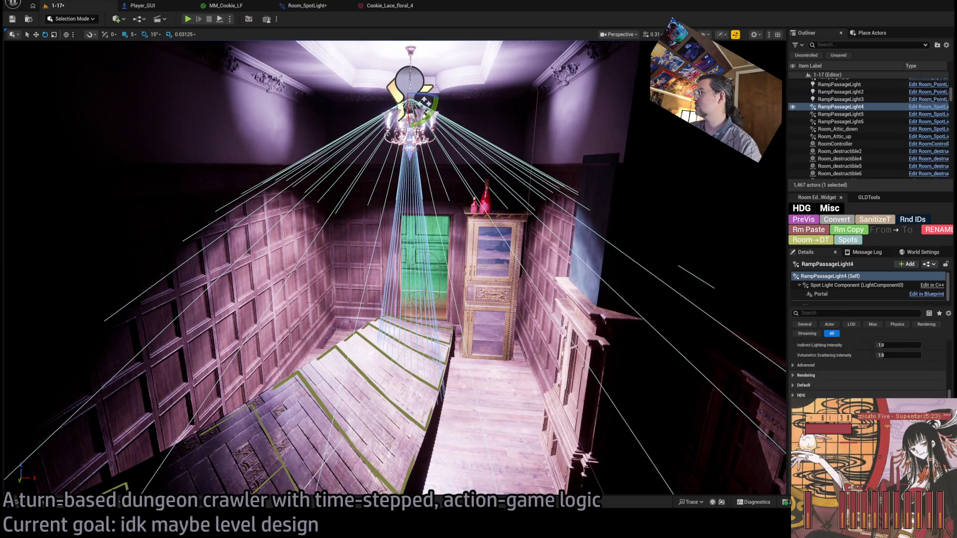
{"action": "scroll", "coordinate": [868, 369], "scroll_direction": "up", "scroll_amount": 5}
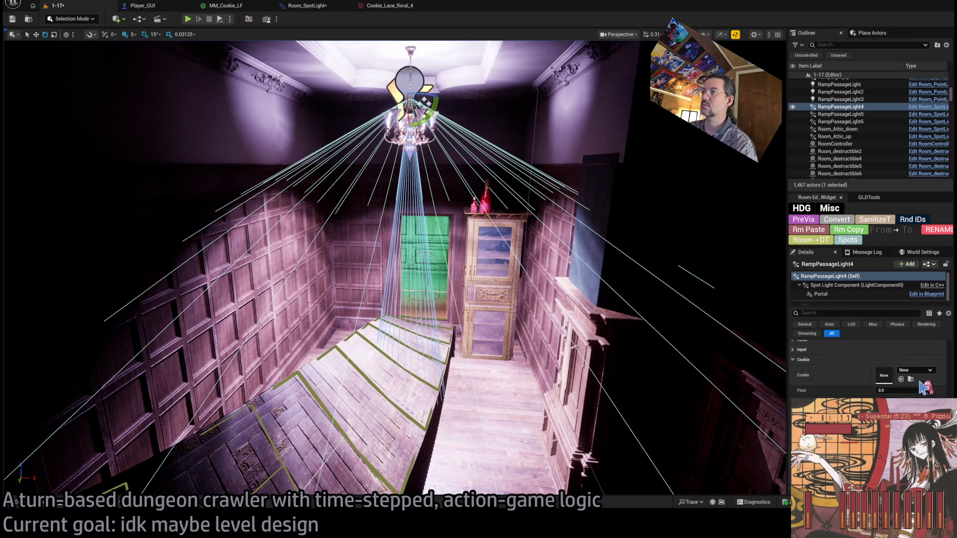
{"action": "left_click", "coordinate": [801, 341]}
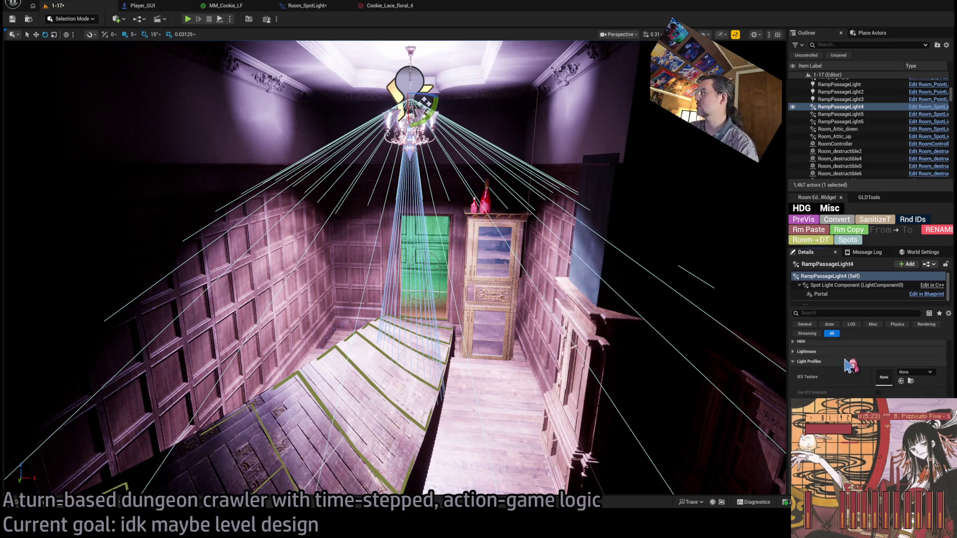
{"action": "left_click", "coordinate": [860, 361]}
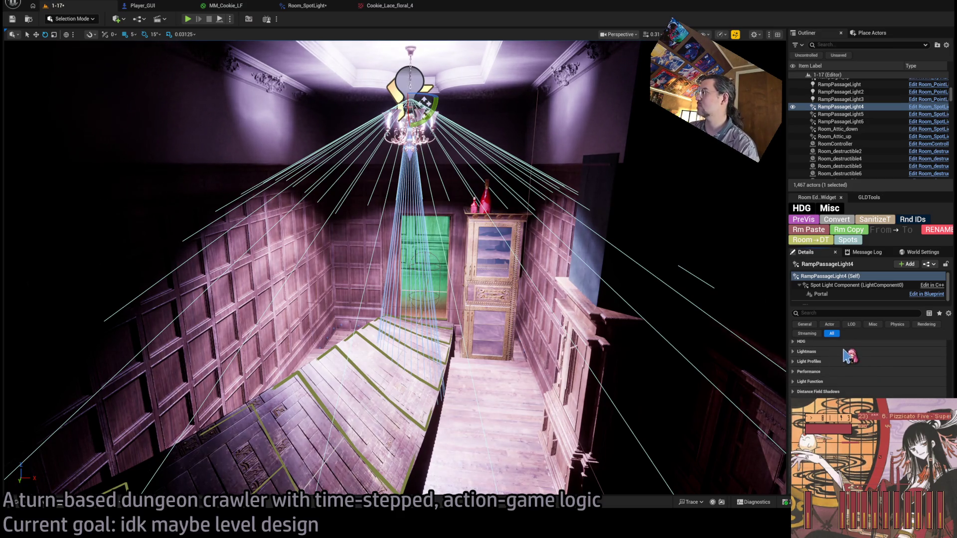
{"action": "left_click", "coordinate": [833, 381]}
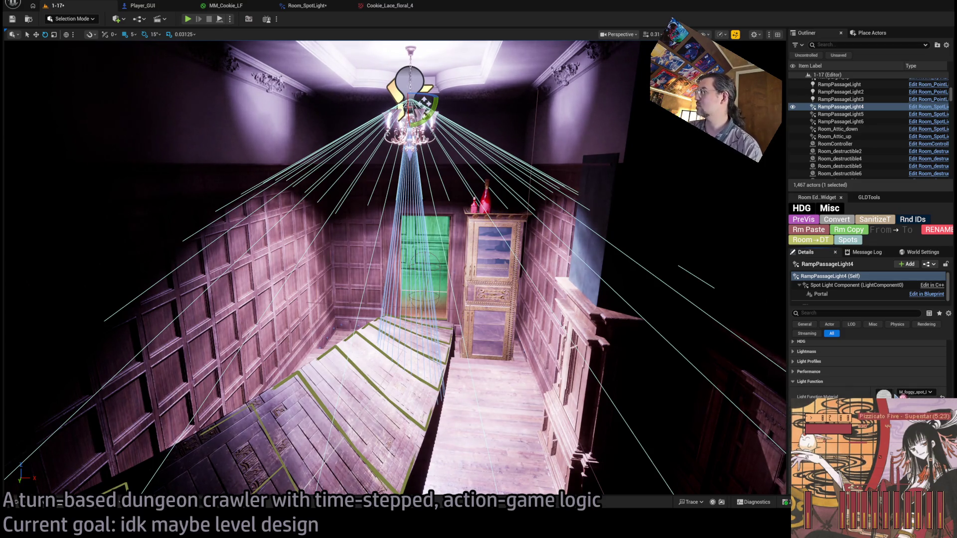
{"action": "double_click", "coordinate": [884, 395]}
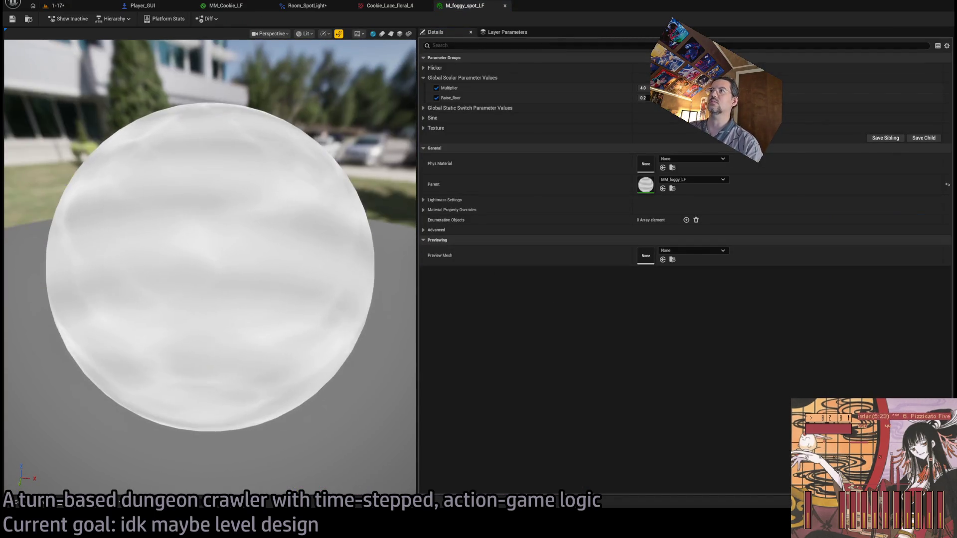
Test a lower Raise_floor value, then revert it to 0.2.
{"action": "scroll", "coordinate": [349, 200], "scroll_direction": "down", "scroll_amount": 3}
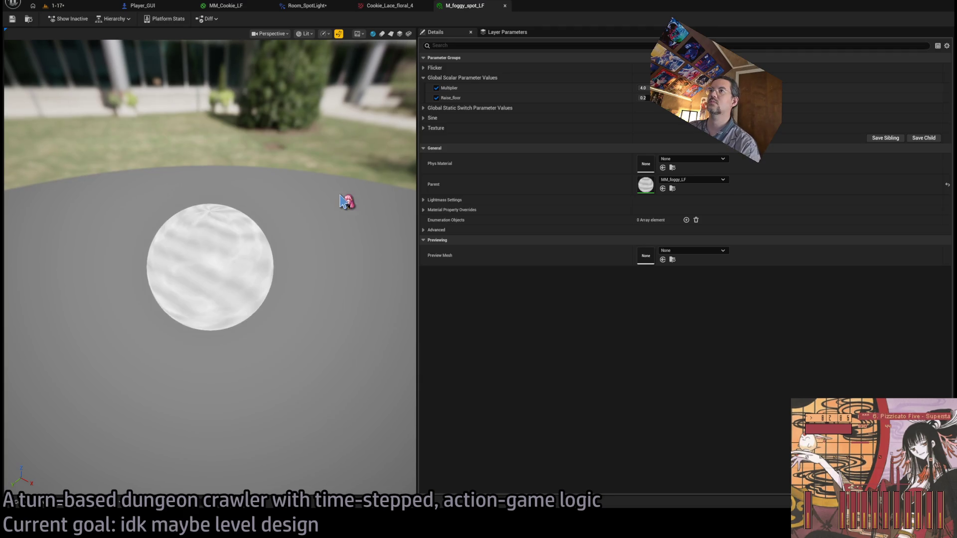
{"action": "left_click_drag", "start_coordinate": [642, 97], "coordinate": [627, 98]}
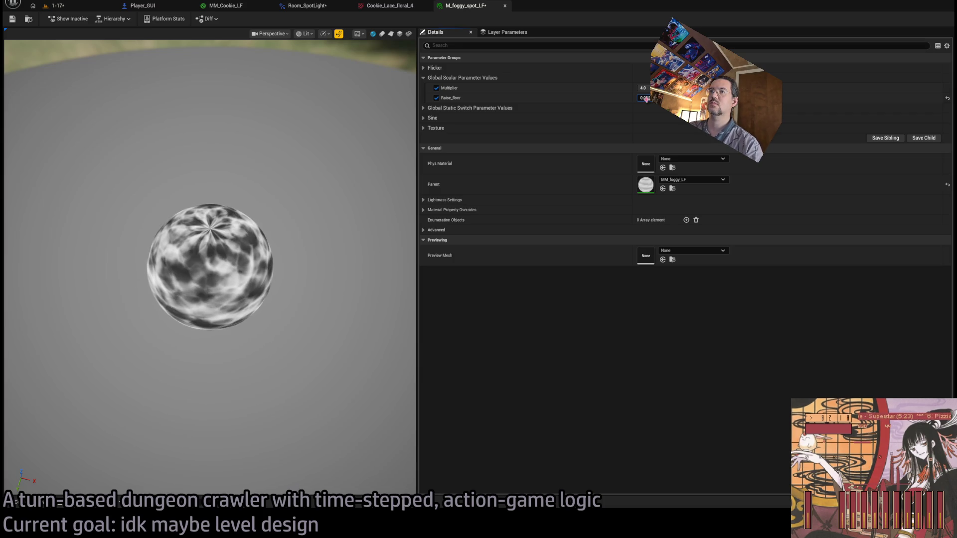
{"action": "key", "text": "ctrl+z"}
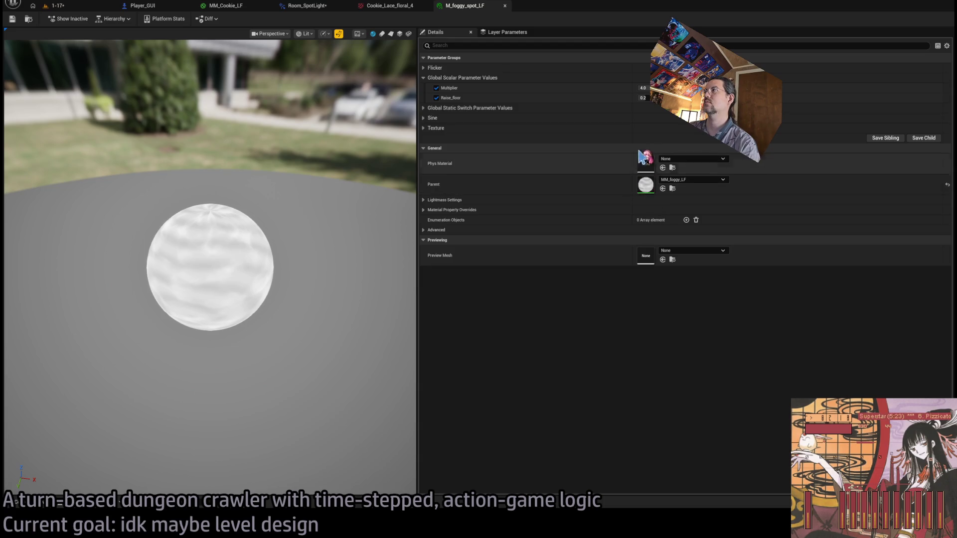
Show static switches, toggle Flicker_floor and Flicker_speed overrides on then off, and expand Sine.
{"action": "left_click", "coordinate": [450, 108]}
{"action": "left_click", "coordinate": [435, 67]}
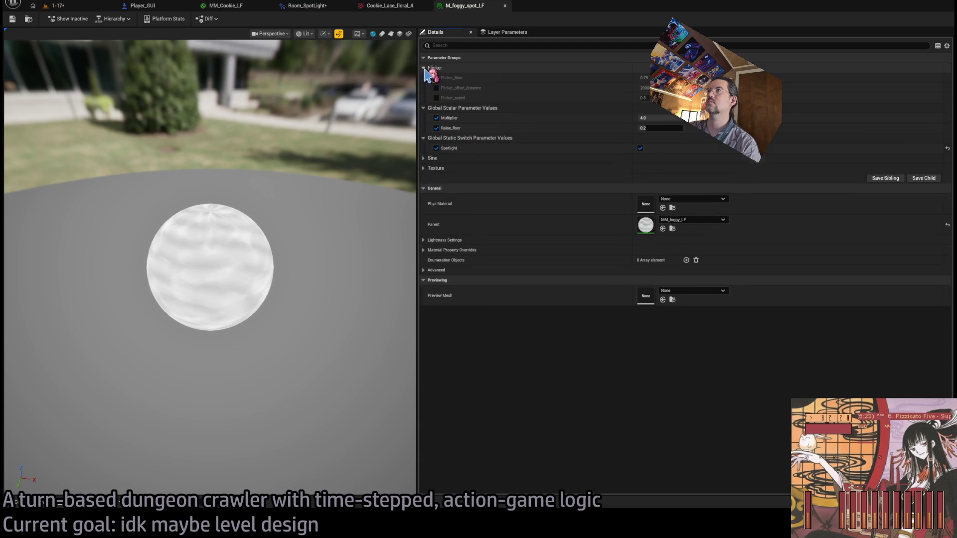
{"action": "left_click", "coordinate": [437, 78]}
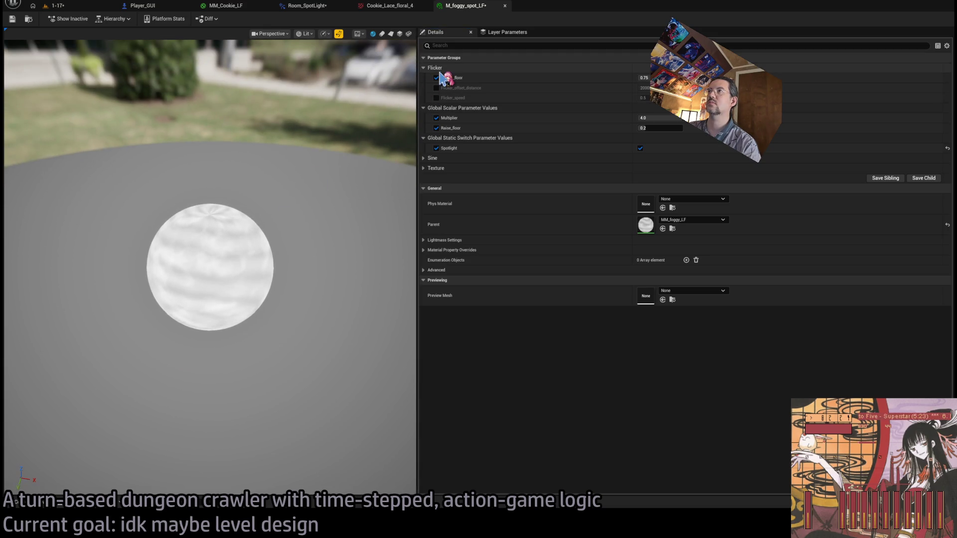
{"action": "left_click", "coordinate": [436, 78]}
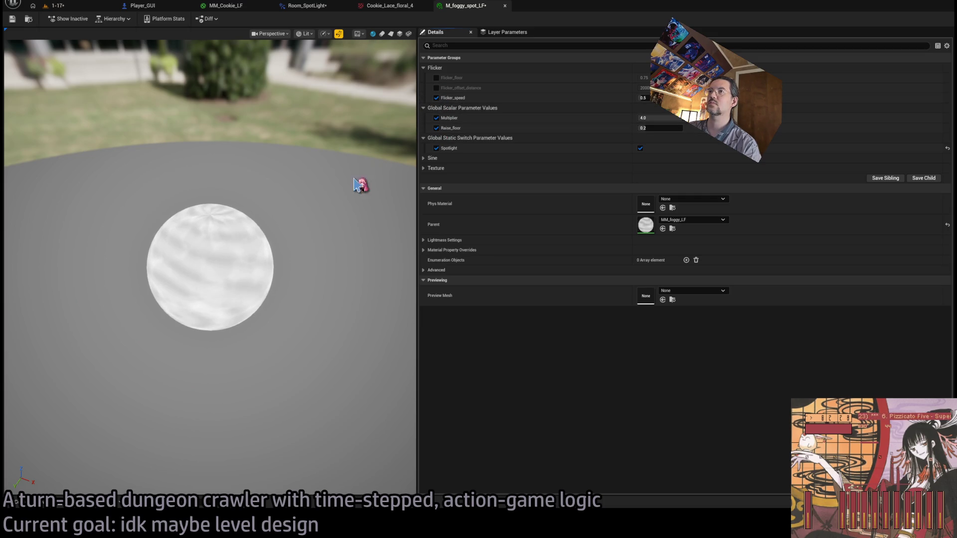
{"action": "left_click", "coordinate": [436, 97]}
{"action": "left_click", "coordinate": [437, 97]}
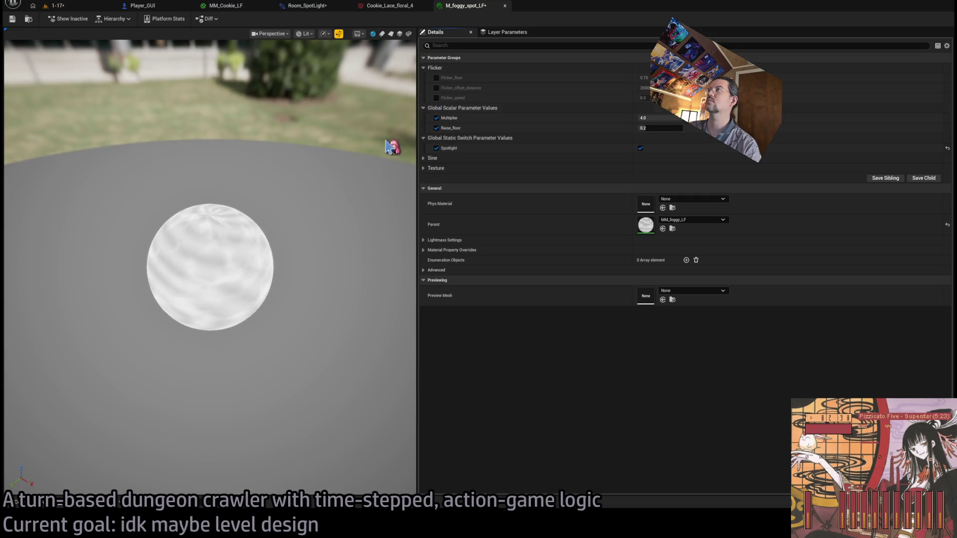
{"action": "left_click", "coordinate": [423, 158]}
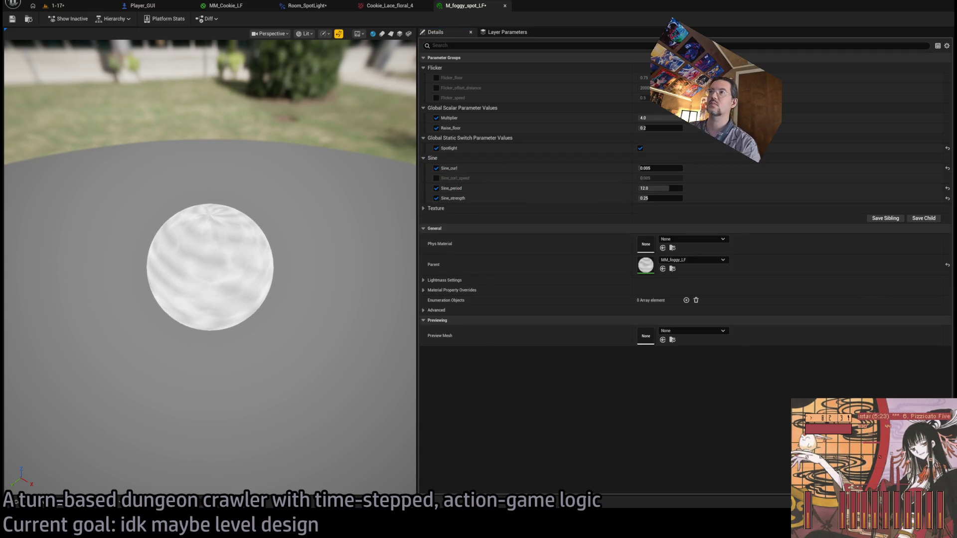
Try a Sine_curl of 0.05, then revert it to 0.005.
{"action": "left_click", "coordinate": [654, 170]}
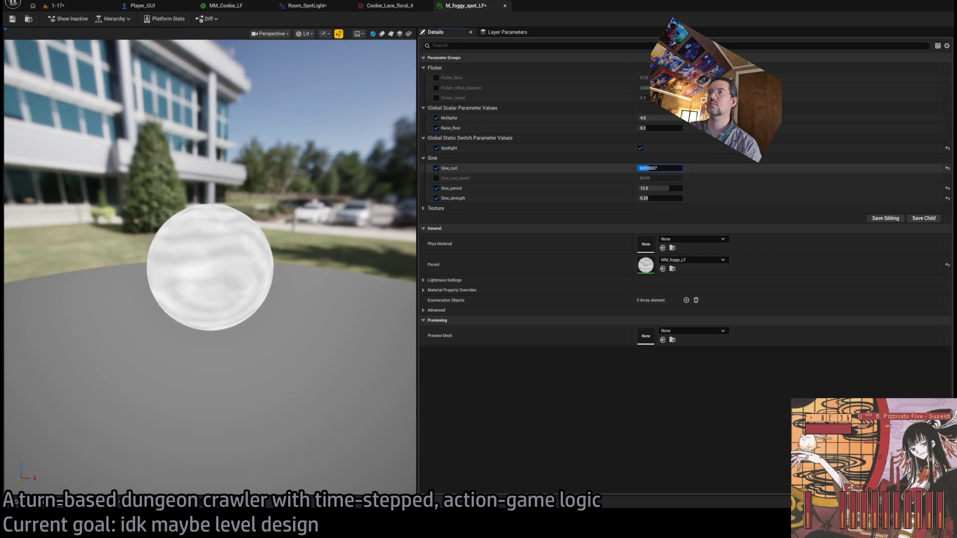
{"action": "type", "text": "0.05"}
{"action": "key", "text": "Return"}
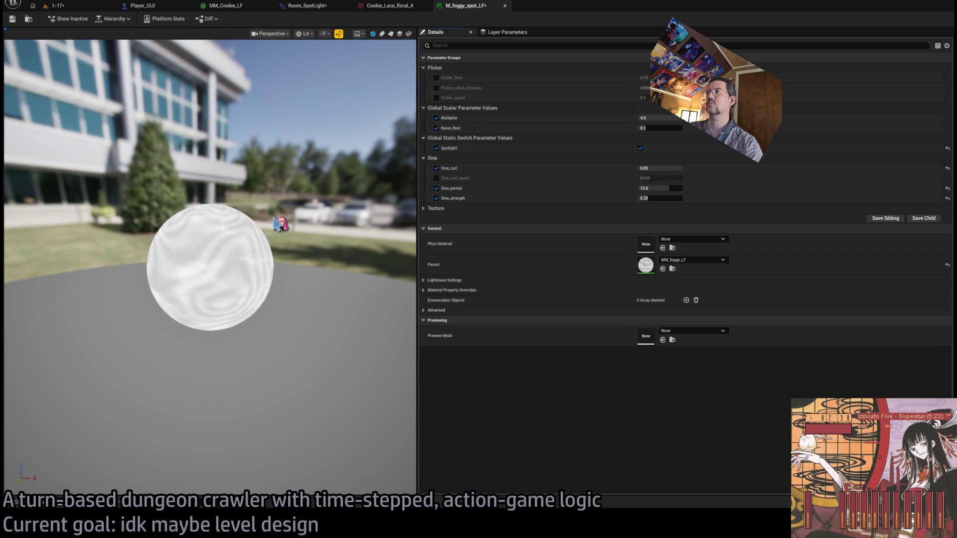
{"action": "key", "text": "ctrl+z"}
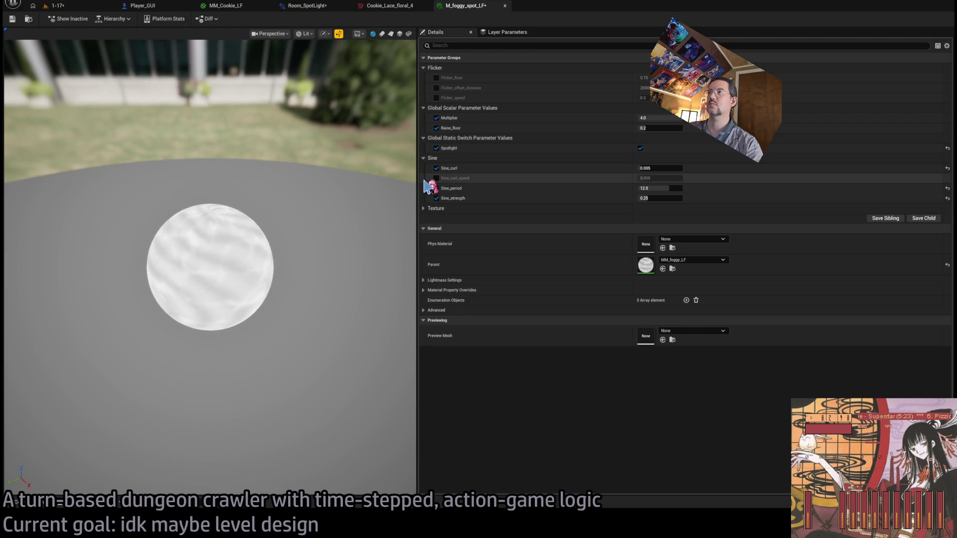
Enable the Sine_curl_speed override, test 0.025, and revert it to 0.005.
{"action": "left_click", "coordinate": [436, 179]}
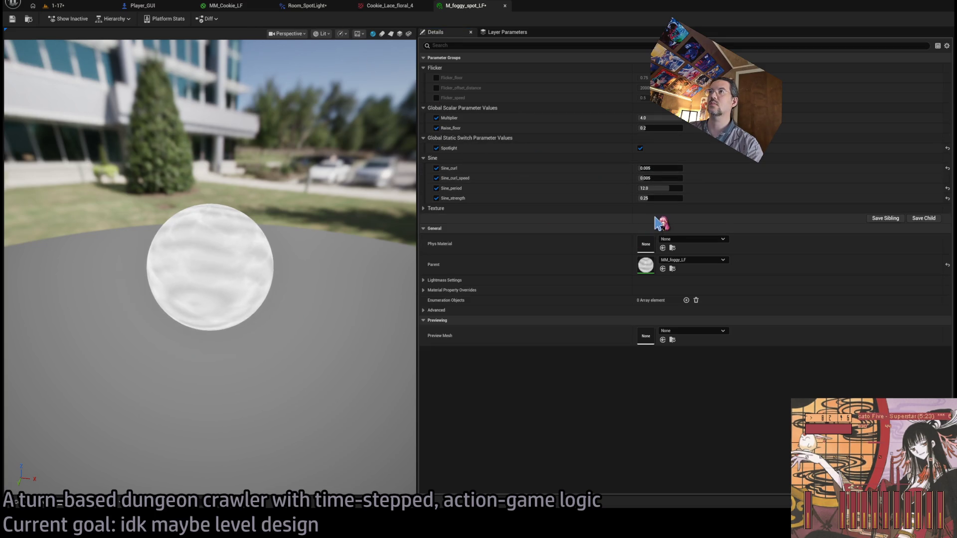
{"action": "left_click_drag", "start_coordinate": [648, 179], "coordinate": [653, 178]}
{"action": "type", "text": "0.025"}
{"action": "key", "text": "Return"}
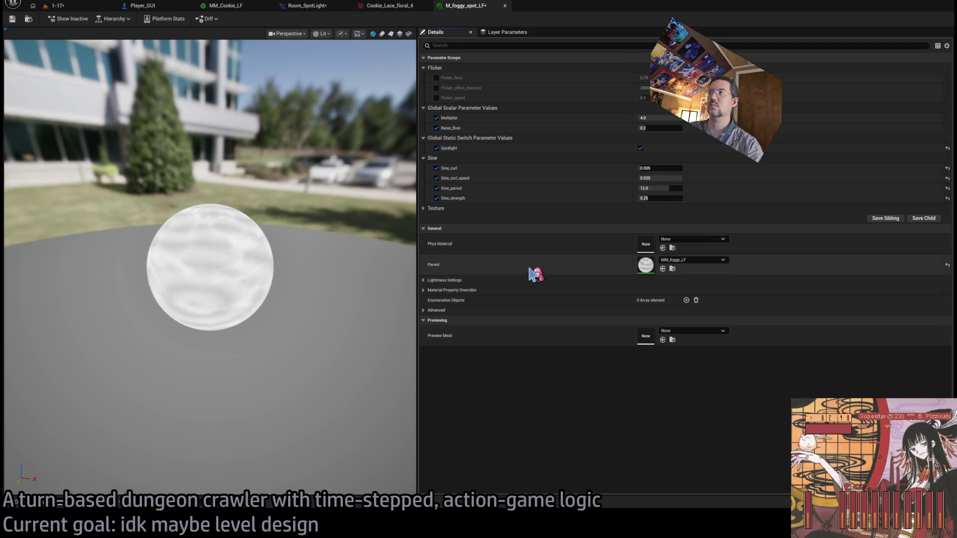
{"action": "key", "text": "ctrl+z"}
{"action": "mouse_move", "coordinate": [358, 263]}
{"action": "left_mouse_down"}
{"action": "mouse_move", "coordinate": [413, 265]}
{"action": "mouse_move", "coordinate": [394, 263]}
{"action": "left_mouse_up"}
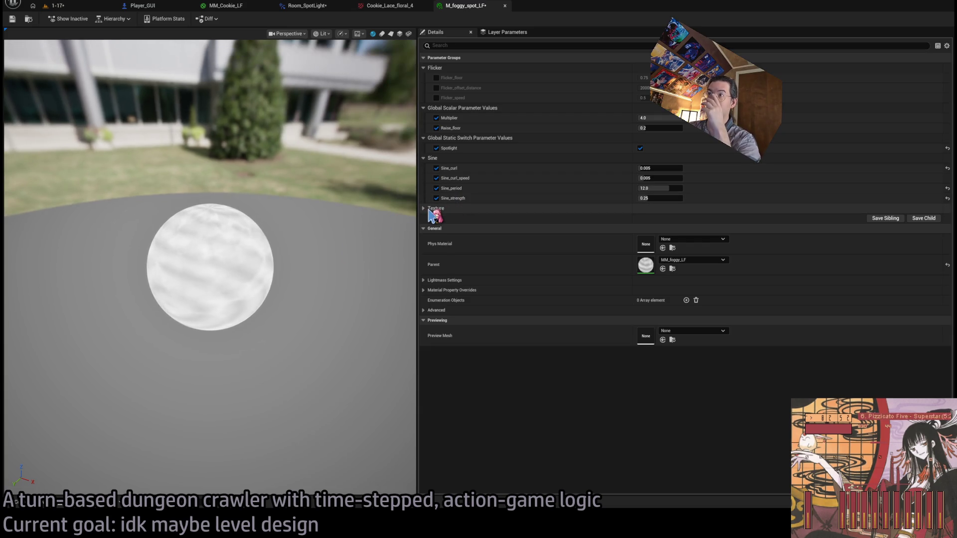
Test Texture_detail near 0.97, revert it to 0.5, and collapse the Texture group.
{"action": "left_click", "coordinate": [434, 208]}
{"action": "left_click", "coordinate": [437, 218]}
{"action": "left_click_drag", "start_coordinate": [656, 216], "coordinate": [680, 216]}
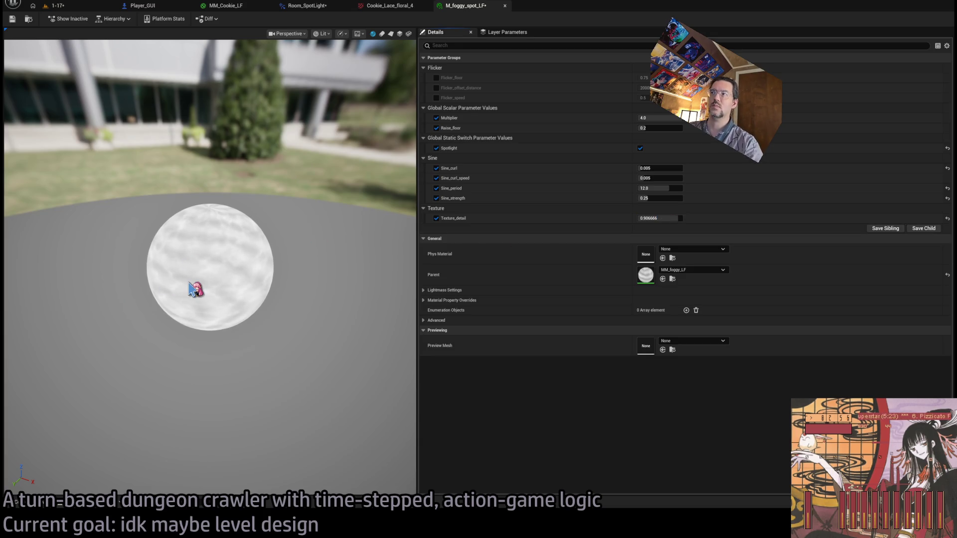
{"action": "key", "text": "ctrl+z"}
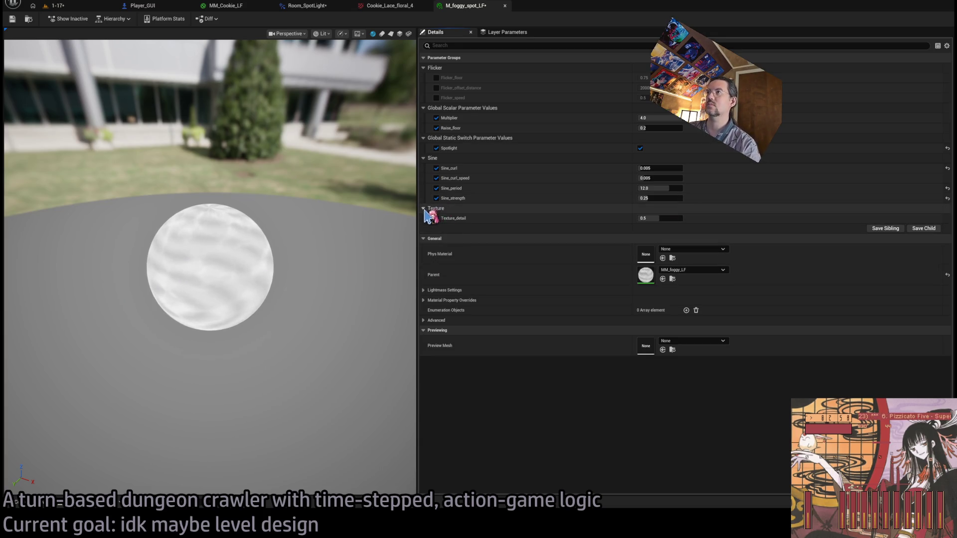
{"action": "left_click", "coordinate": [426, 209]}
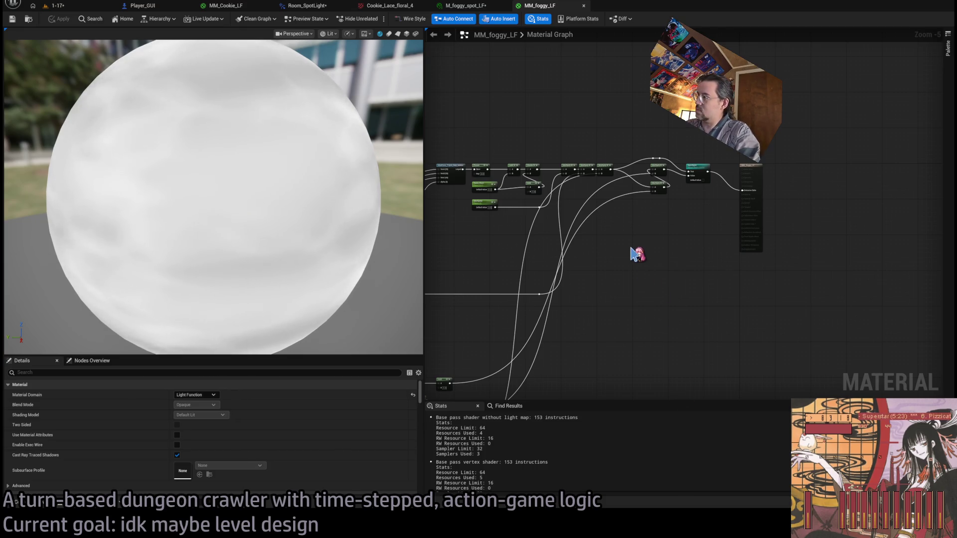
Reopen MM_foggy_LF, duplicate it as MM_foggy_strong_LF, then delete that unwanted copy.
{"action": "middle_click", "coordinate": [545, 6]}
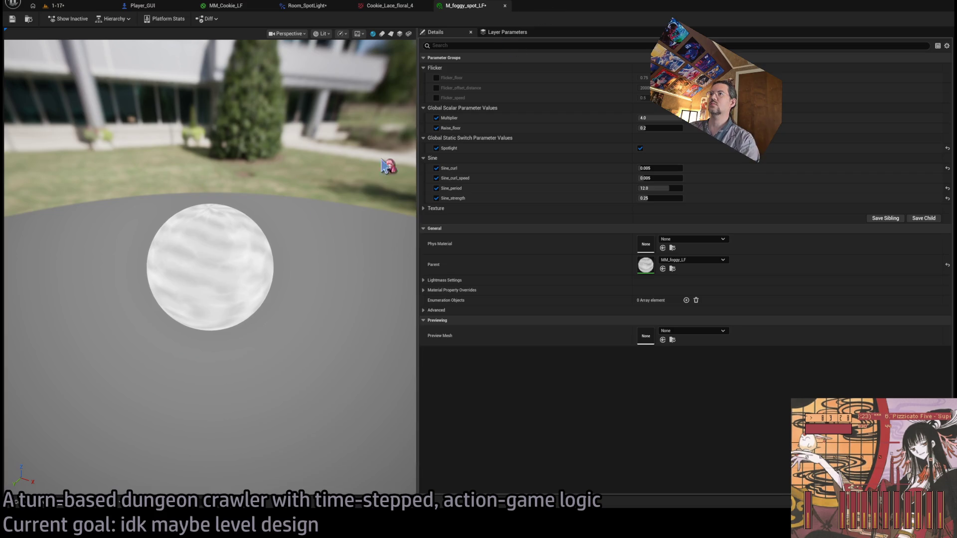
{"action": "double_click", "coordinate": [645, 265]}
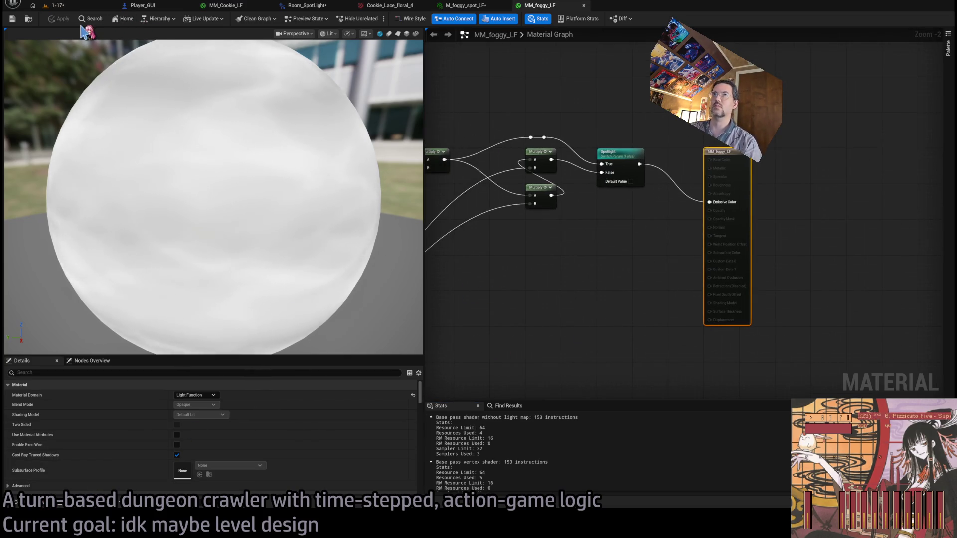
{"action": "left_click", "coordinate": [33, 509]}
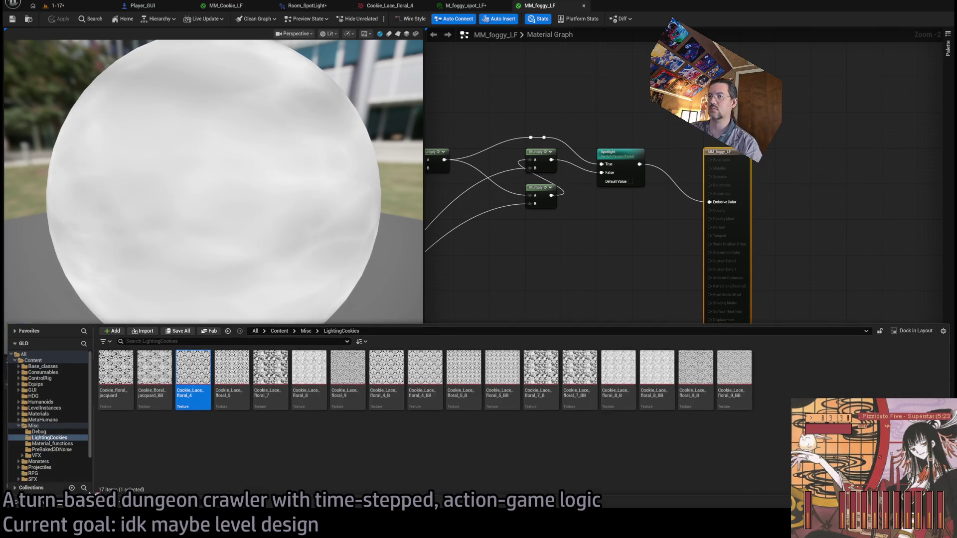
{"action": "left_click", "coordinate": [600, 243]}
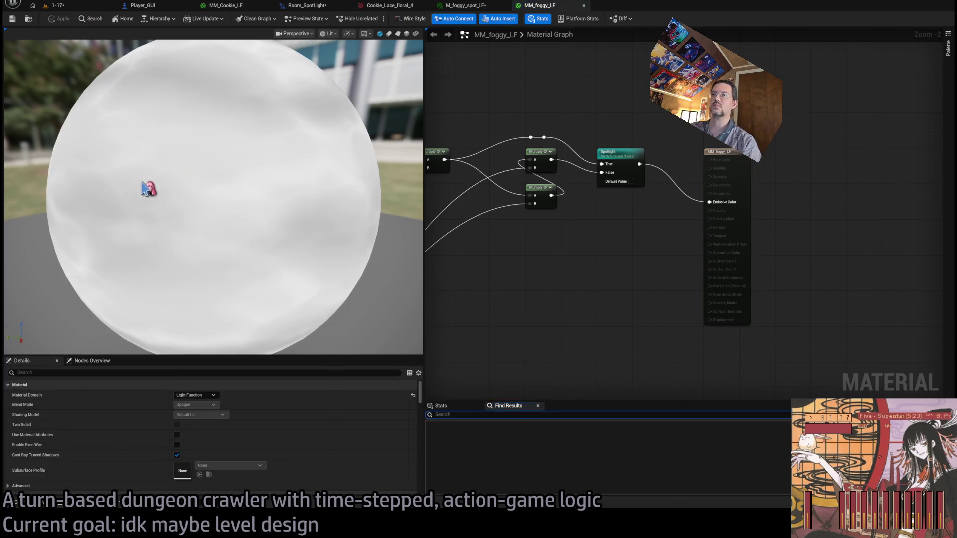
{"action": "left_click", "coordinate": [29, 19]}
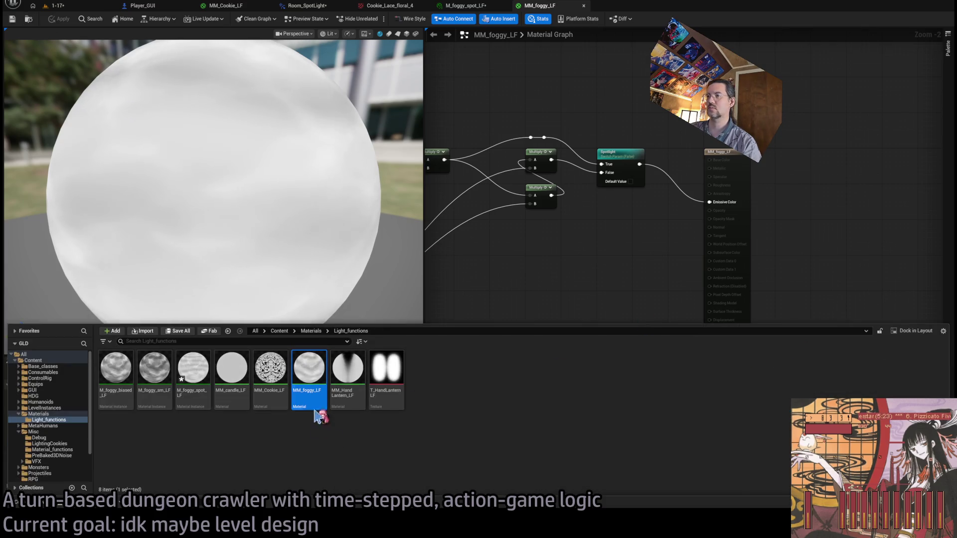
{"action": "key", "text": "ctrl+d"}
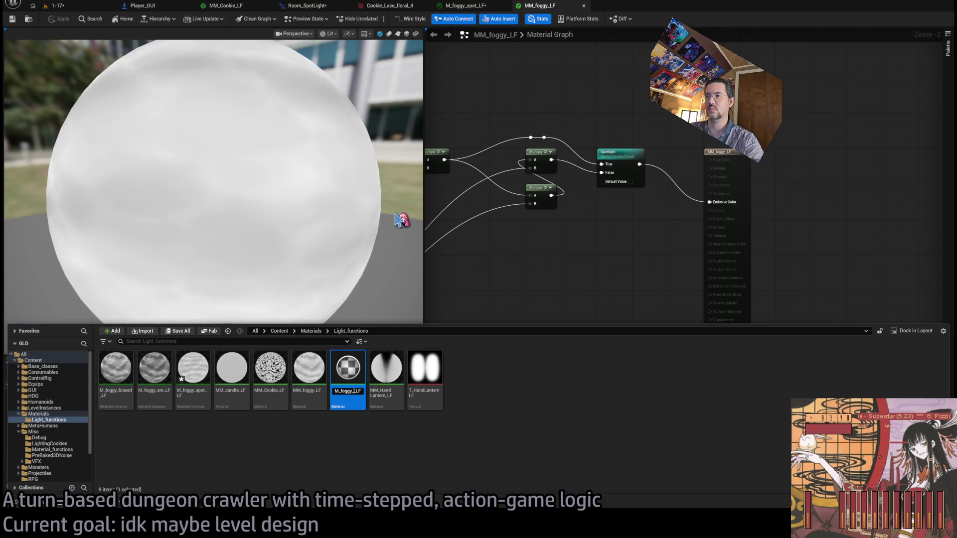
{"action": "key", "text": "Return"}
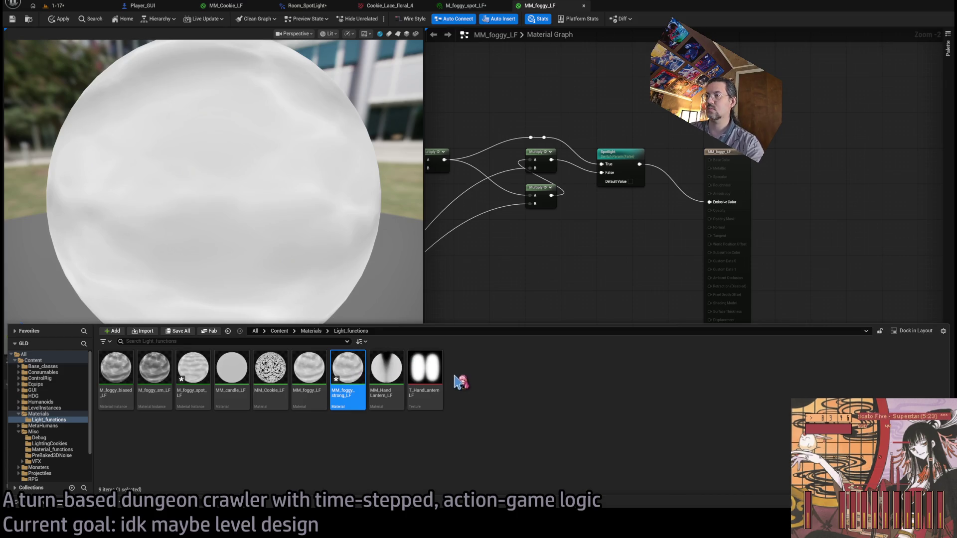
{"action": "key", "text": "Delete"}
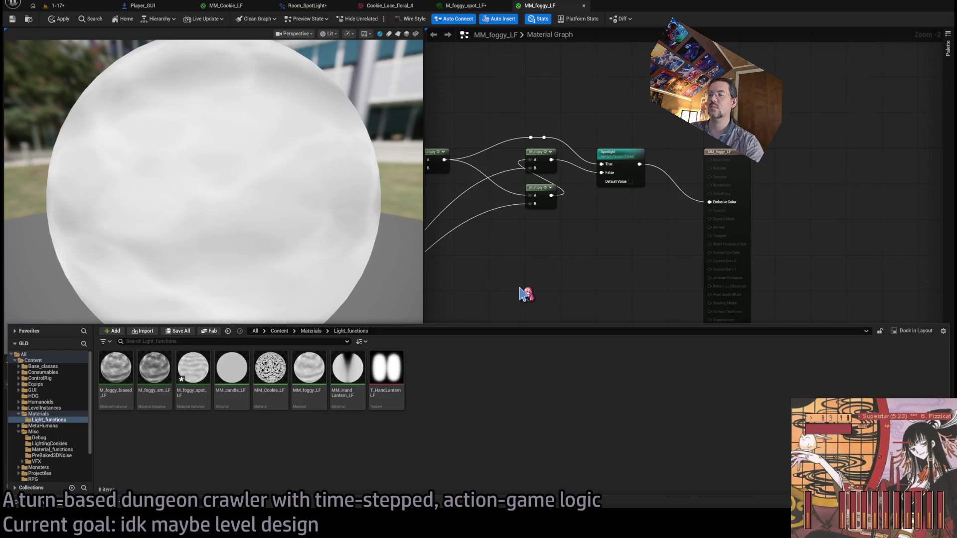
Duplicate the M_foggy_spot_LF instance as M_foggy_spot_strong_LF and open it.
{"action": "left_click", "coordinate": [196, 366]}
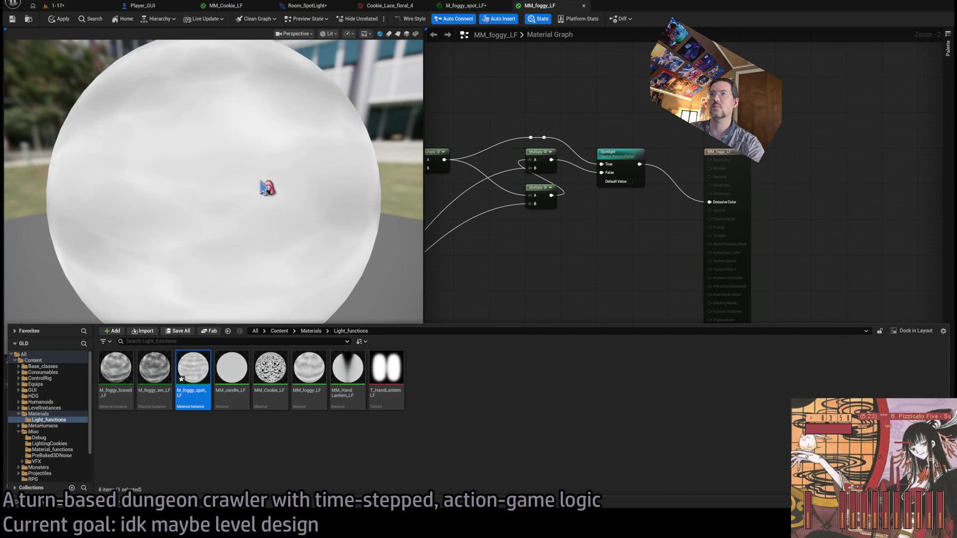
{"action": "key", "text": "ctrl+d"}
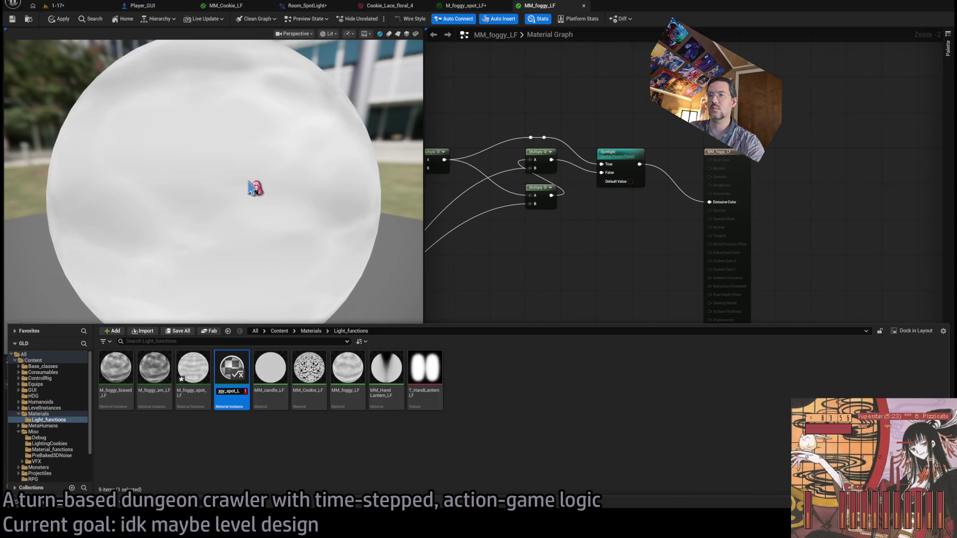
{"action": "type", "text": "strong_LF"}
{"action": "key", "text": "Return"}
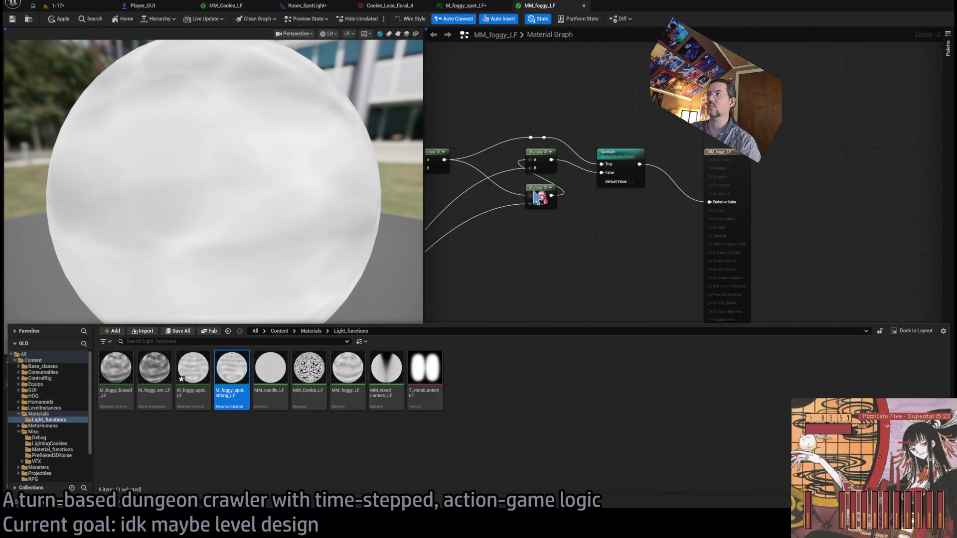
{"action": "key", "text": "Return"}
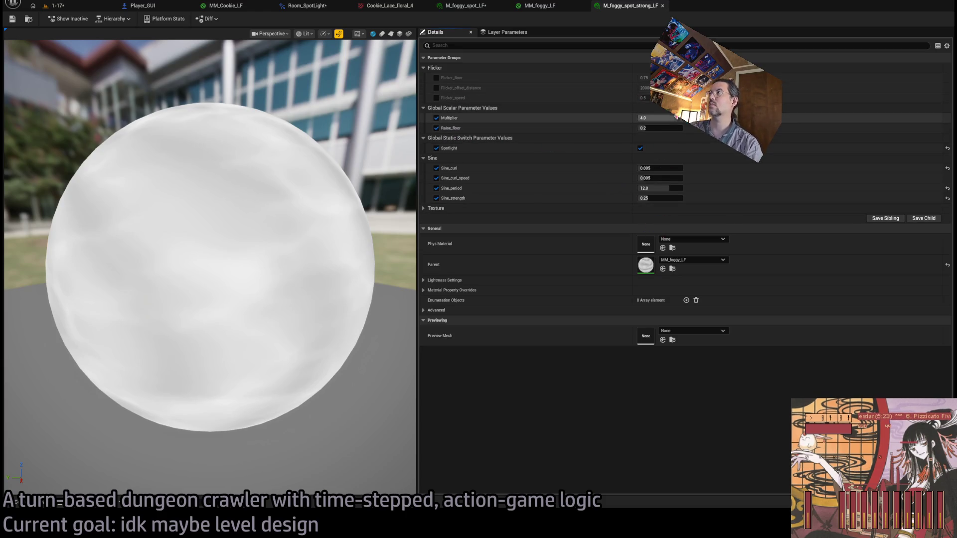
Lower Noise_floor to 0.010133 and set the Multiplier to 3.0.
{"action": "left_click_drag", "start_coordinate": [663, 118], "coordinate": [647, 129]}
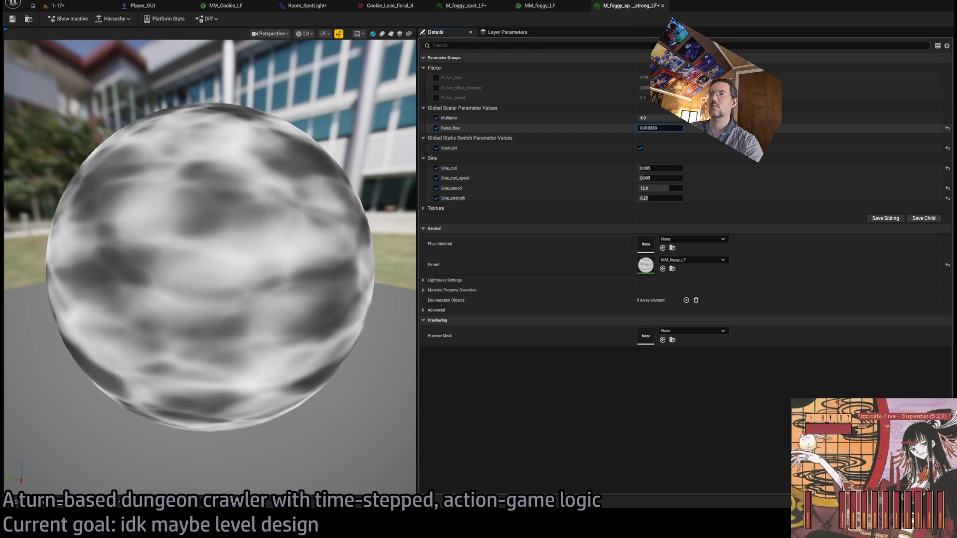
{"action": "left_click_drag", "start_coordinate": [662, 118], "coordinate": [657, 118]}
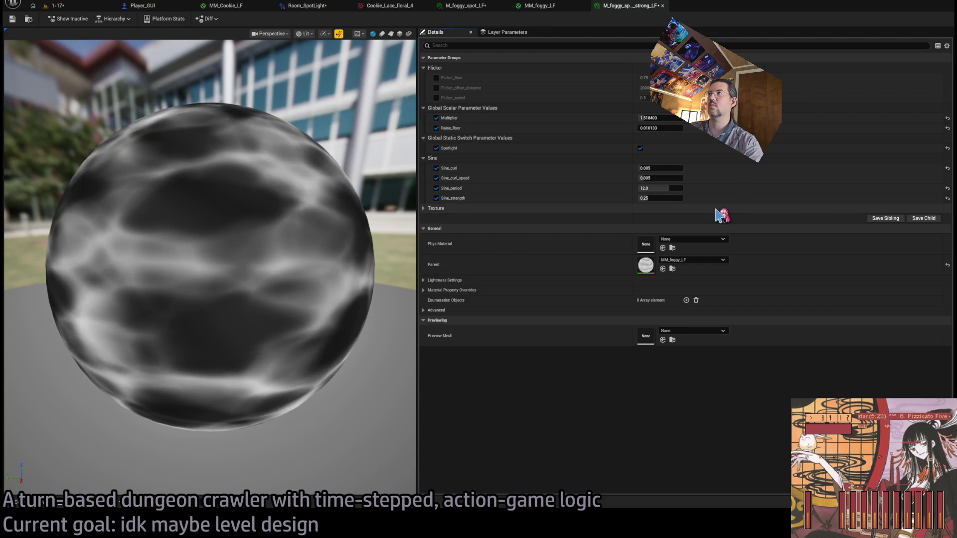
{"action": "left_click", "coordinate": [658, 118]}
{"action": "type", "text": "4"}
{"action": "key", "text": "Return"}
{"action": "key", "text": "Return"}
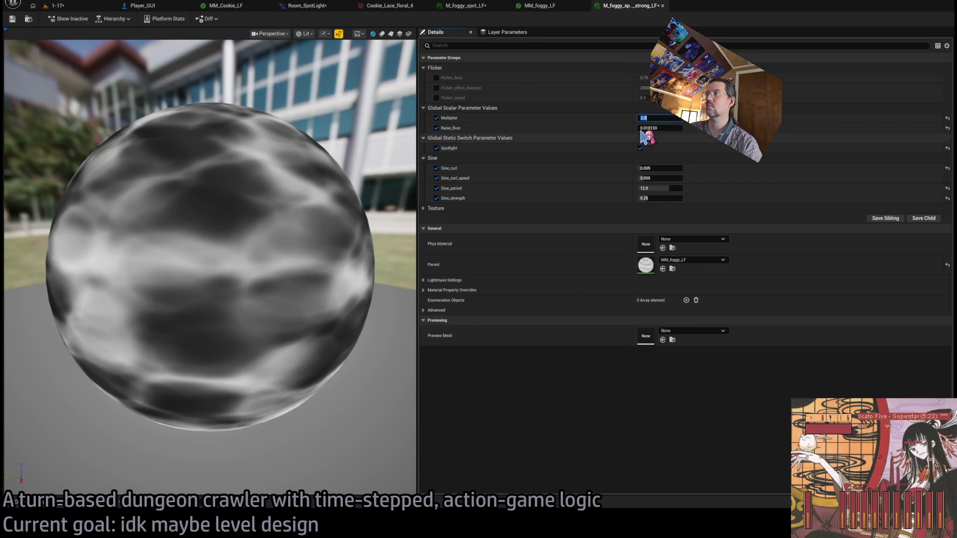
{"action": "type", "text": "3"}
{"action": "key", "text": "Return"}
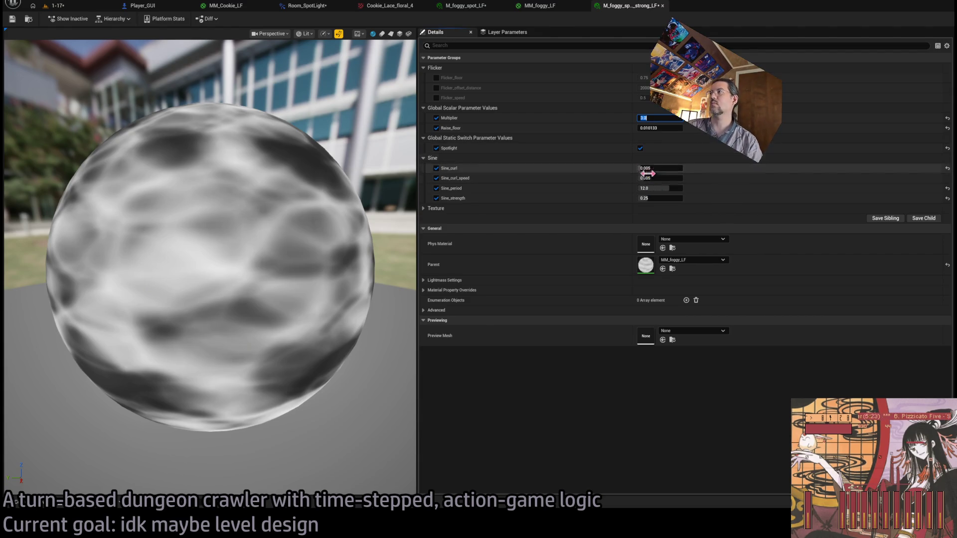
Preview the instance on the cylinder and plane meshes, orbiting to face the plane.
{"action": "mouse_move", "coordinate": [355, 200]}
{"action": "left_mouse_down"}
{"action": "mouse_move", "coordinate": [280, 200]}
{"action": "mouse_move", "coordinate": [259, 213]}
{"action": "mouse_move", "coordinate": [279, 213]}
{"action": "mouse_move", "coordinate": [249, 214]}
{"action": "mouse_move", "coordinate": [255, 249]}
{"action": "mouse_move", "coordinate": [269, 221]}
{"action": "left_mouse_up"}
{"action": "scroll", "coordinate": [281, 199], "scroll_direction": "down", "scroll_amount": 5}
{"action": "left_click", "coordinate": [382, 33]}
{"action": "left_click", "coordinate": [391, 34]}
{"action": "left_click_drag", "start_coordinate": [301, 280], "coordinate": [301, 239]}
{"action": "scroll", "coordinate": [209, 249], "scroll_direction": "up", "scroll_amount": 8}
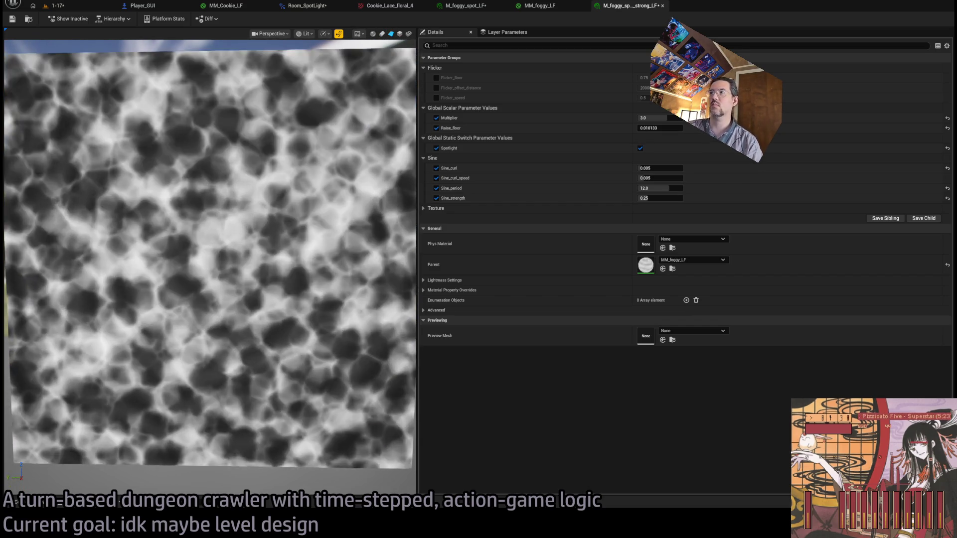
{"action": "scroll", "coordinate": [297, 268], "scroll_direction": "down", "scroll_amount": 3}
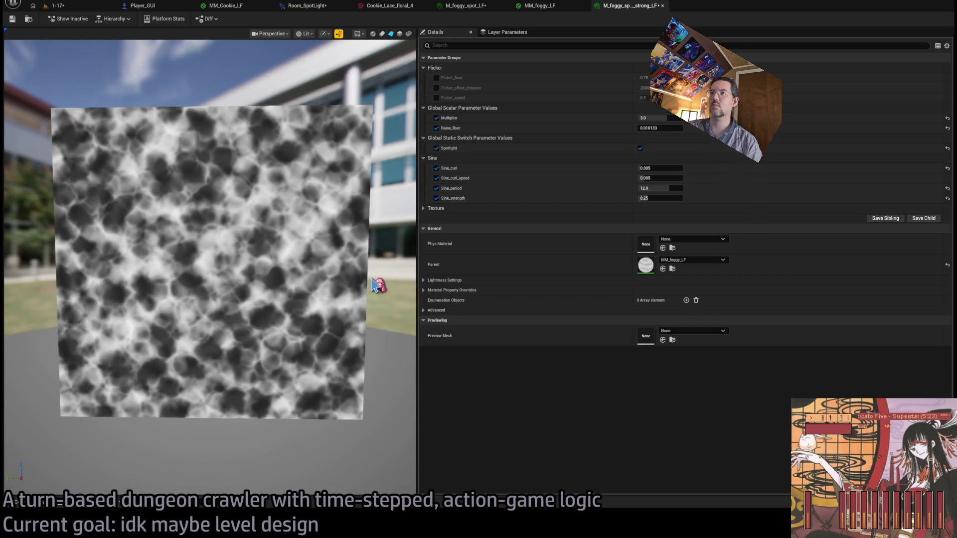
{"action": "mouse_move", "coordinate": [374, 284]}
{"action": "left_mouse_down"}
{"action": "mouse_move", "coordinate": [319, 289]}
{"action": "mouse_move", "coordinate": [379, 284]}
{"action": "left_mouse_up"}
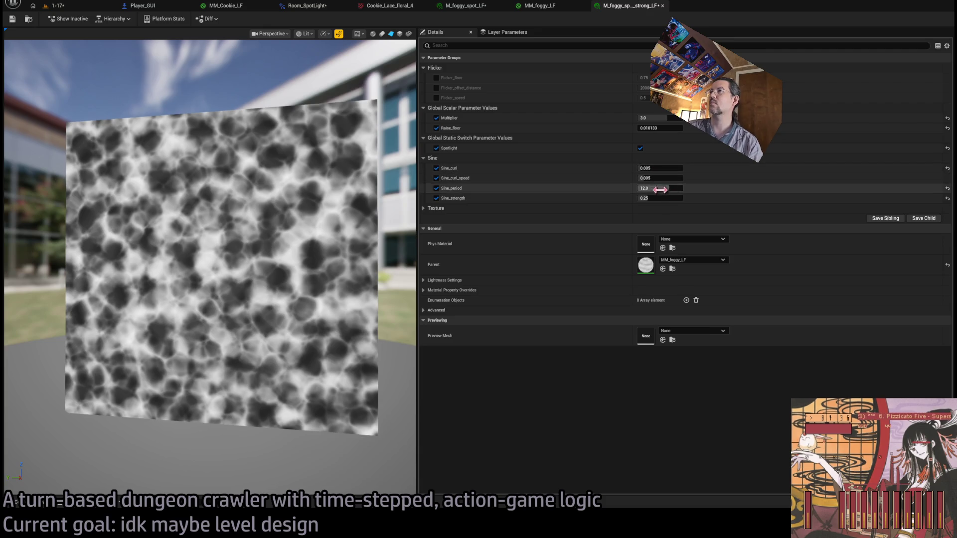
Set Sine_strength to 0.5 and recheck the ring pattern on the plane preview.
{"action": "left_click_drag", "start_coordinate": [648, 197], "coordinate": [647, 213]}
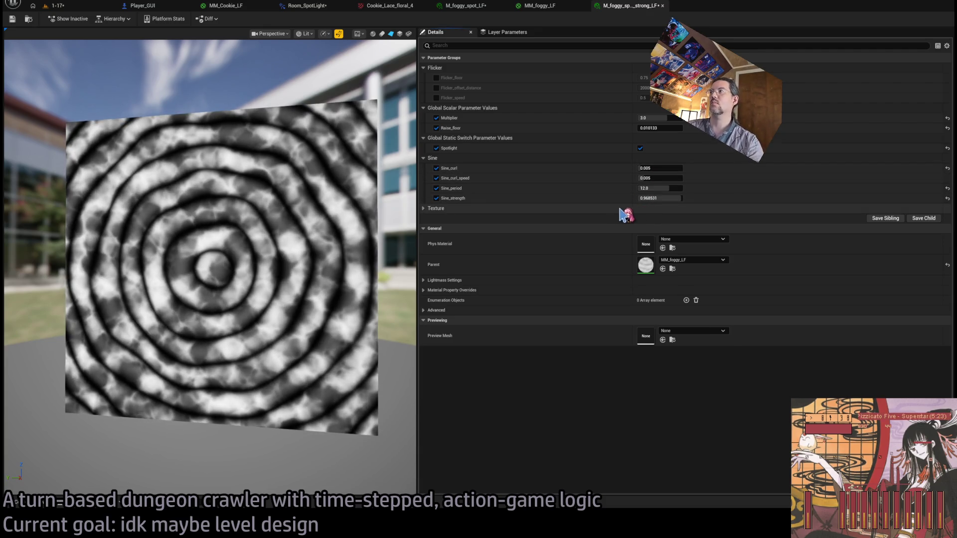
{"action": "key", "text": "ctrl+z"}
{"action": "left_click", "coordinate": [662, 198]}
{"action": "type", "text": "0.5"}
{"action": "key", "text": "Return"}
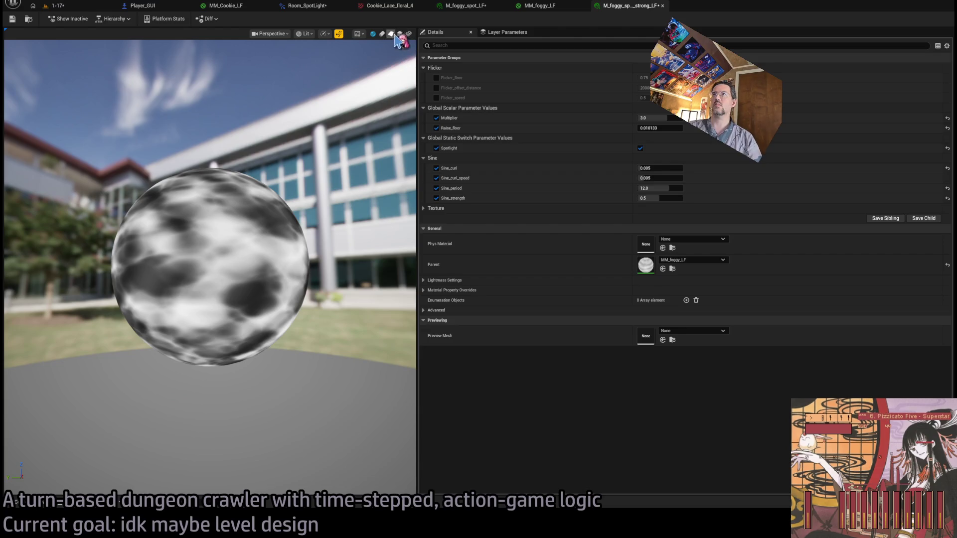
{"action": "left_click", "coordinate": [390, 33]}
{"action": "scroll", "coordinate": [274, 229], "scroll_direction": "up", "scroll_amount": 3}
{"action": "left_click_drag", "start_coordinate": [273, 228], "coordinate": [264, 196]}
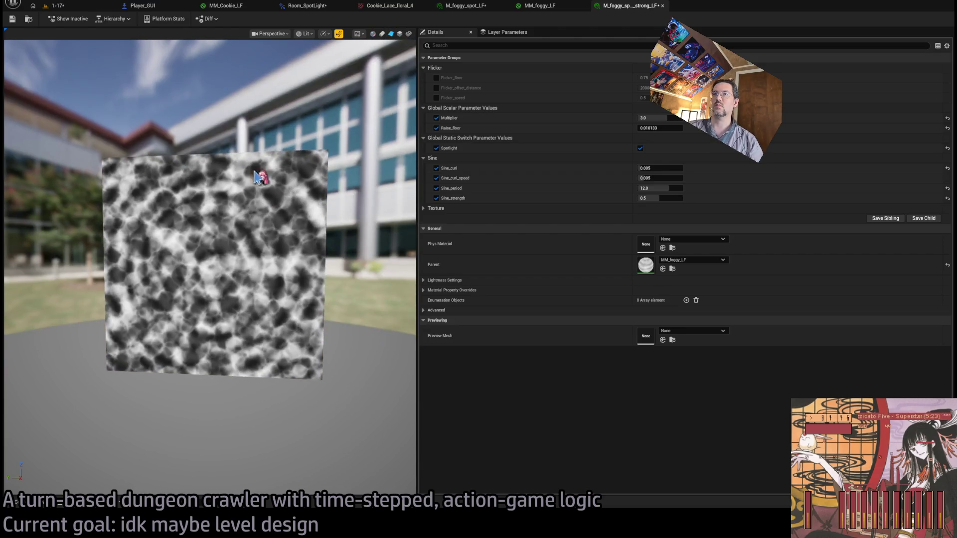
{"action": "left_click", "coordinate": [58, 6]}
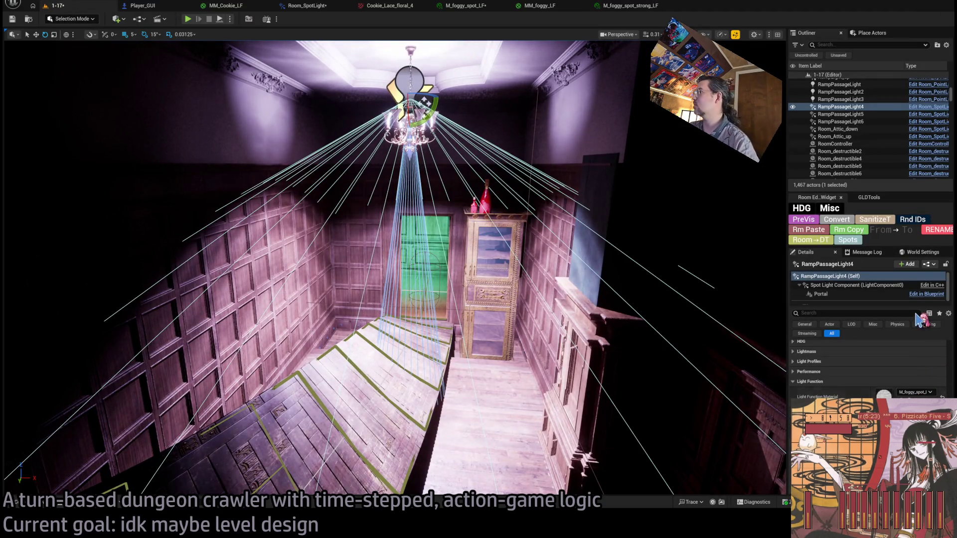
Fly from the chandelier spotlight into the passage, selecting RampPassageLight3 and then Room_PointLight8.
{"action": "left_click_drag", "start_coordinate": [399, 250], "coordinate": [389, 174]}
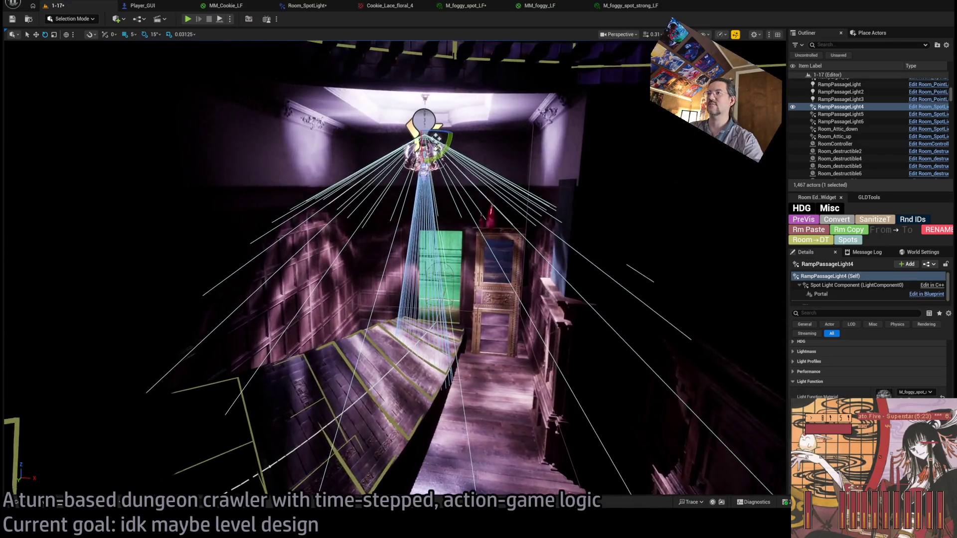
{"action": "left_click_drag", "start_coordinate": [557, 363], "coordinate": [556, 359]}
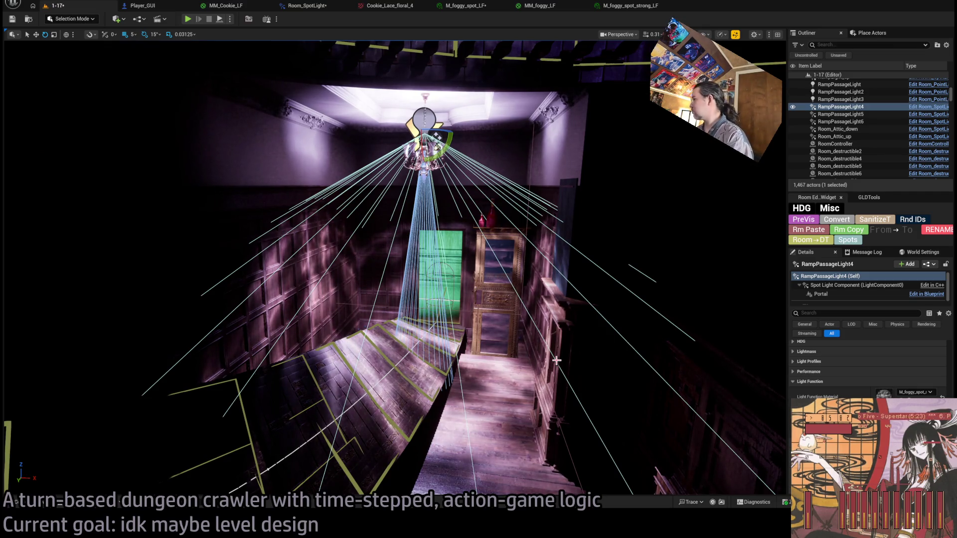
{"action": "left_click_drag", "start_coordinate": [556, 360], "coordinate": [556, 359]}
{"action": "left_click", "coordinate": [397, 199]}
{"action": "left_click_drag", "start_coordinate": [470, 241], "coordinate": [470, 241]}
{"action": "left_click", "coordinate": [471, 199]}
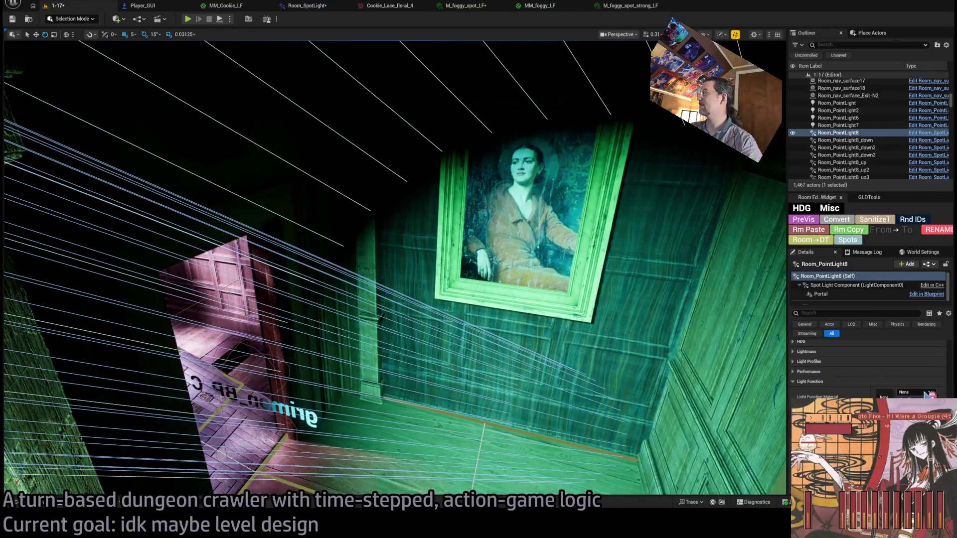
Enable the floral damask cookie on Room_PointLight8 and review its Cookie settings in Details.
{"action": "left_click", "coordinate": [928, 395]}
{"action": "scroll", "coordinate": [930, 384], "scroll_direction": "down", "scroll_amount": 3}
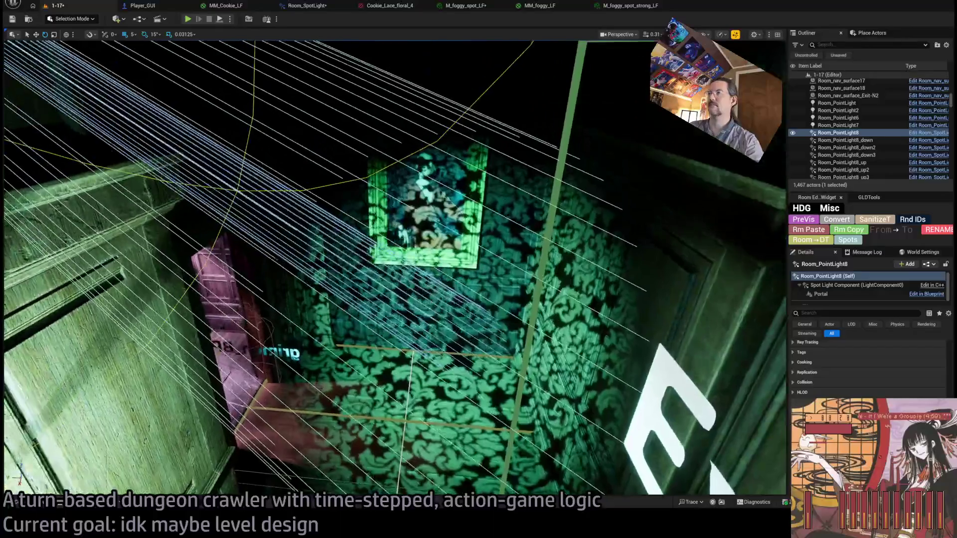
{"action": "scroll", "coordinate": [867, 369], "scroll_direction": "down", "scroll_amount": 3}
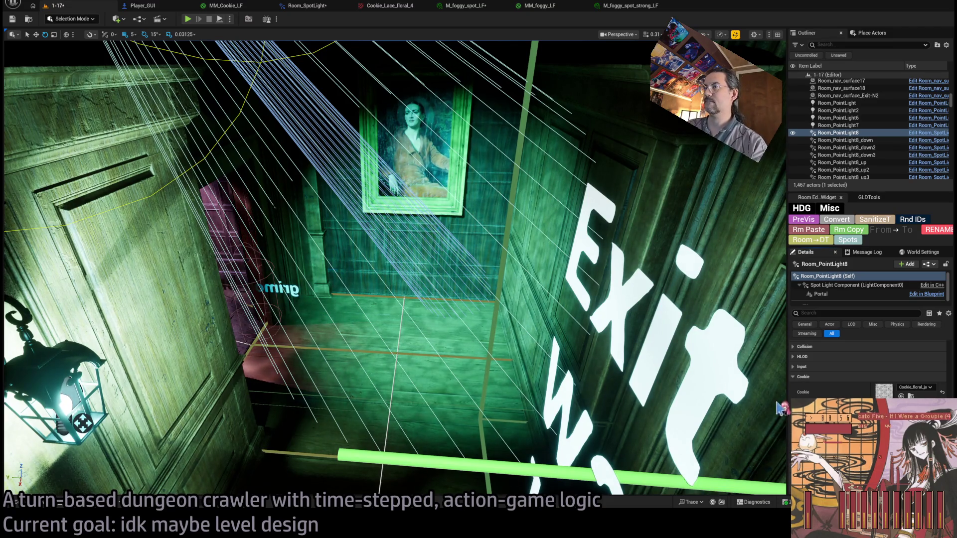
{"action": "scroll", "coordinate": [394, 266], "scroll_direction": "up", "scroll_amount": 5}
{"action": "scroll", "coordinate": [394, 267], "scroll_direction": "down", "scroll_amount": 3}
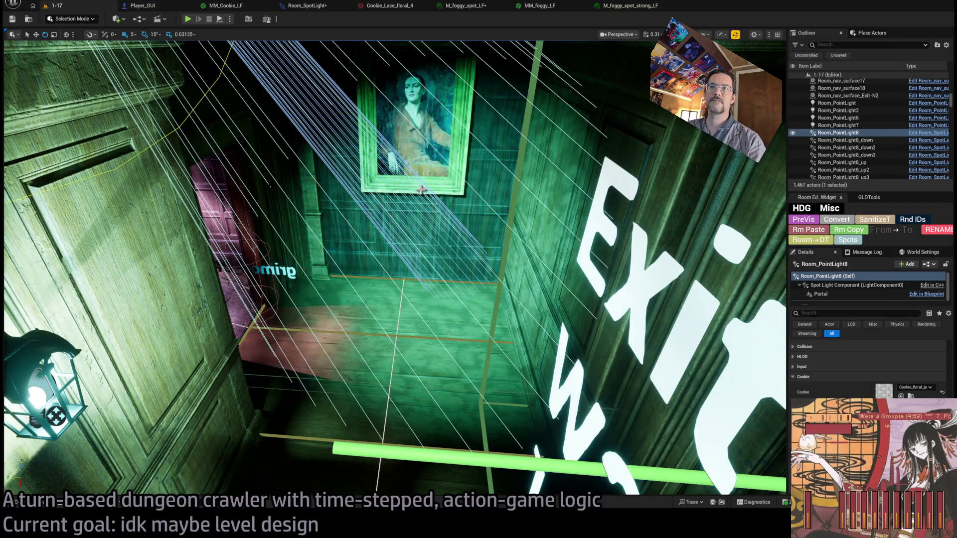
{"action": "scroll", "coordinate": [434, 189], "scroll_direction": "up", "scroll_amount": 3}
{"action": "scroll", "coordinate": [394, 269], "scroll_direction": "up", "scroll_amount": 10}
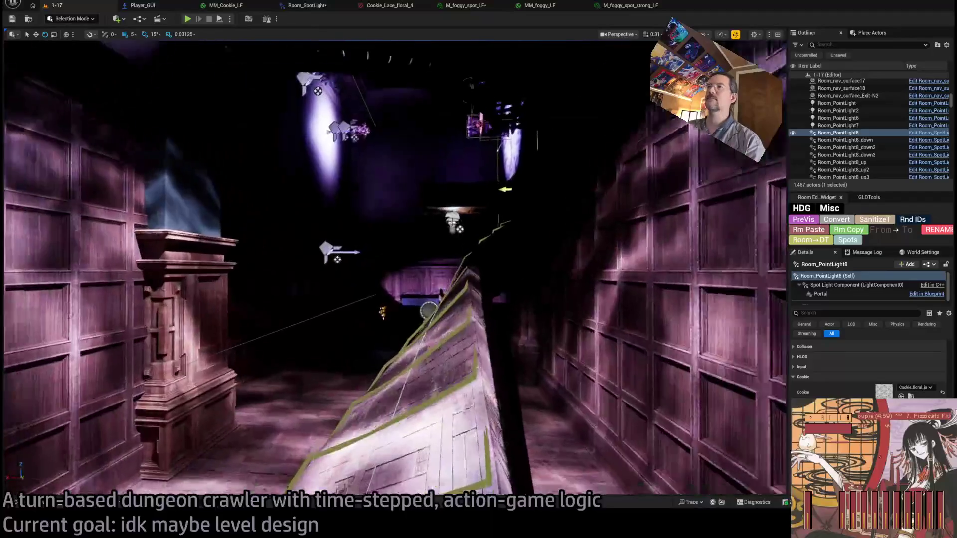
Frame the light, select Dungeon_torch5 and its Dungeon_torch_light5_up spotlight, then return to MM_foggy_LF.
{"action": "key", "text": "f"}
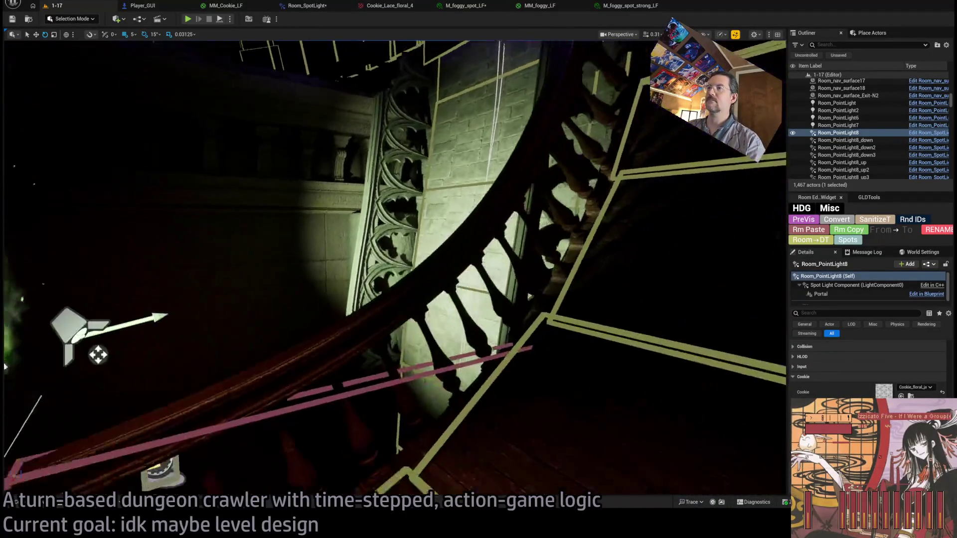
{"action": "left_click", "coordinate": [321, 327]}
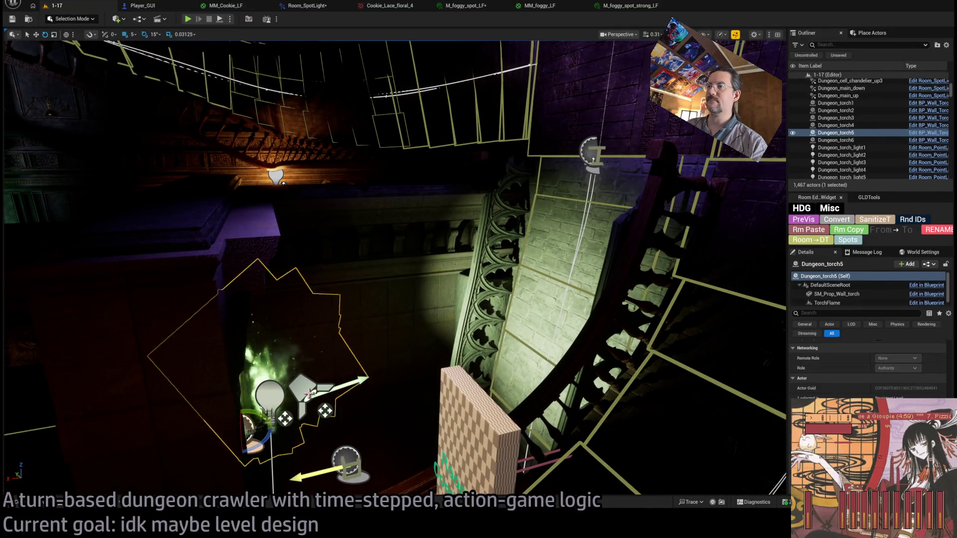
{"action": "left_click", "coordinate": [360, 388]}
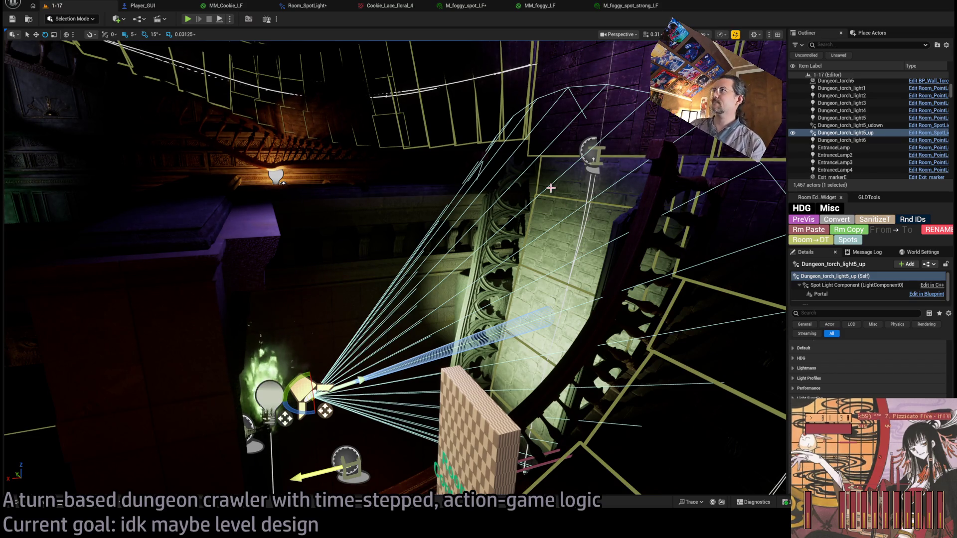
{"action": "left_click", "coordinate": [552, 6]}
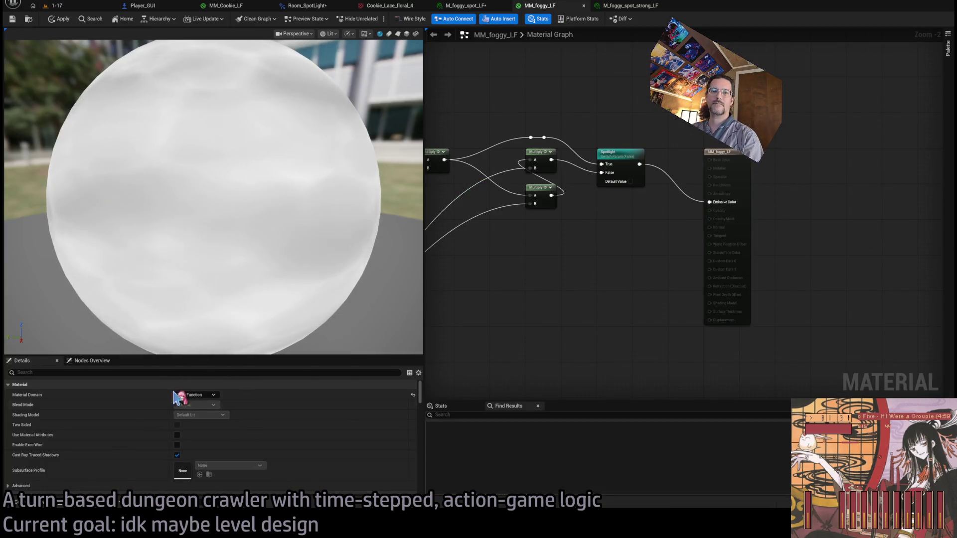
Open MM_candle_LF from Light_functions and frame its output node and flicker network.
{"action": "left_click", "coordinate": [53, 505]}
{"action": "double_click", "coordinate": [272, 371]}
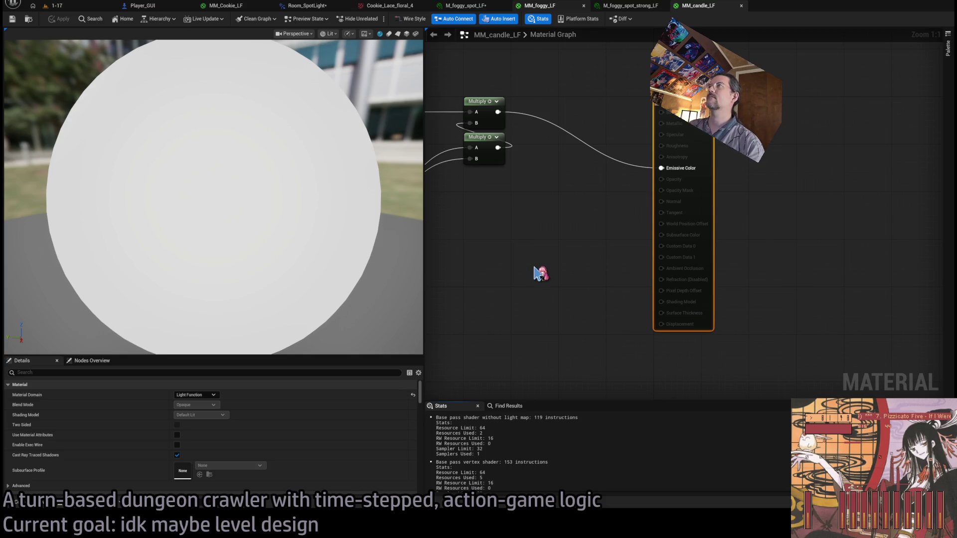
{"action": "scroll", "coordinate": [711, 262], "scroll_direction": "down", "scroll_amount": 4}
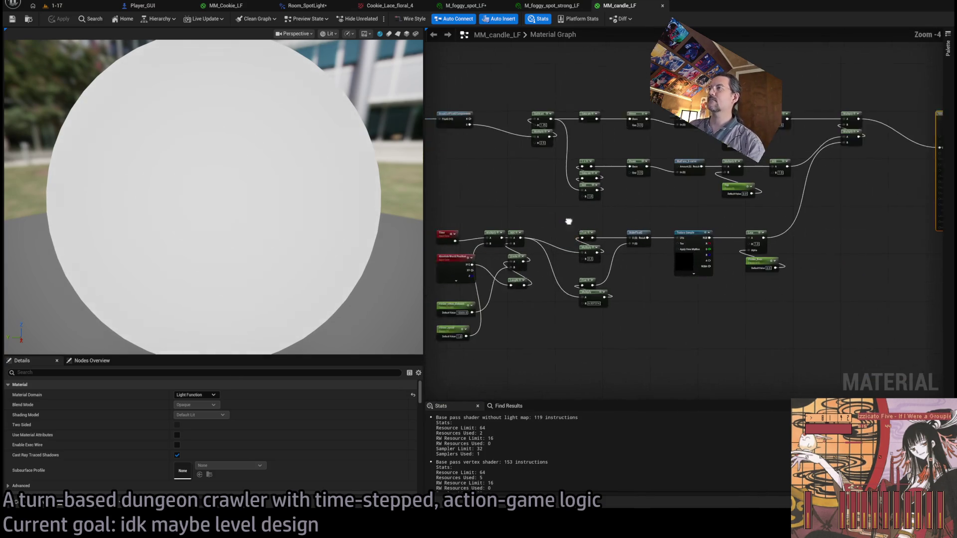
{"action": "left_click_drag", "start_coordinate": [568, 221], "coordinate": [574, 216]}
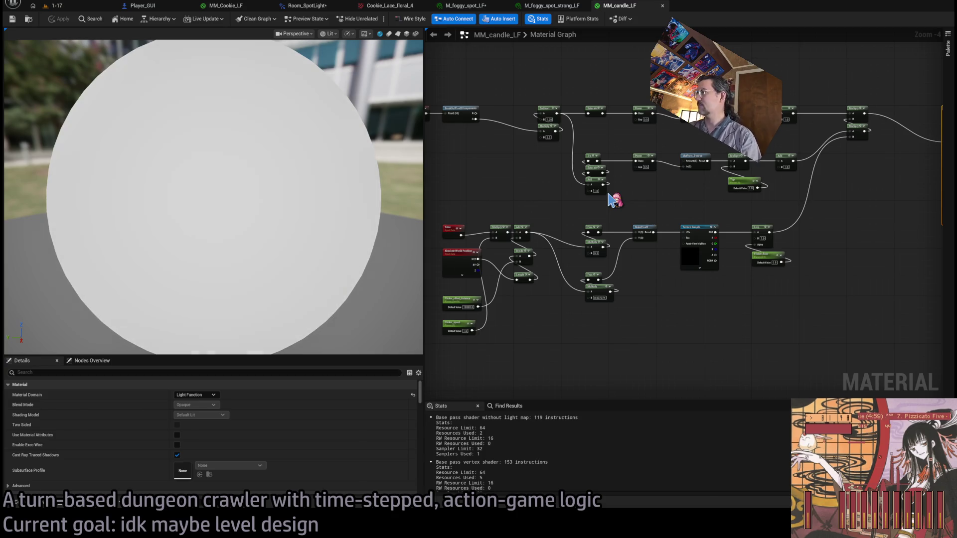
{"action": "key", "text": "Home"}
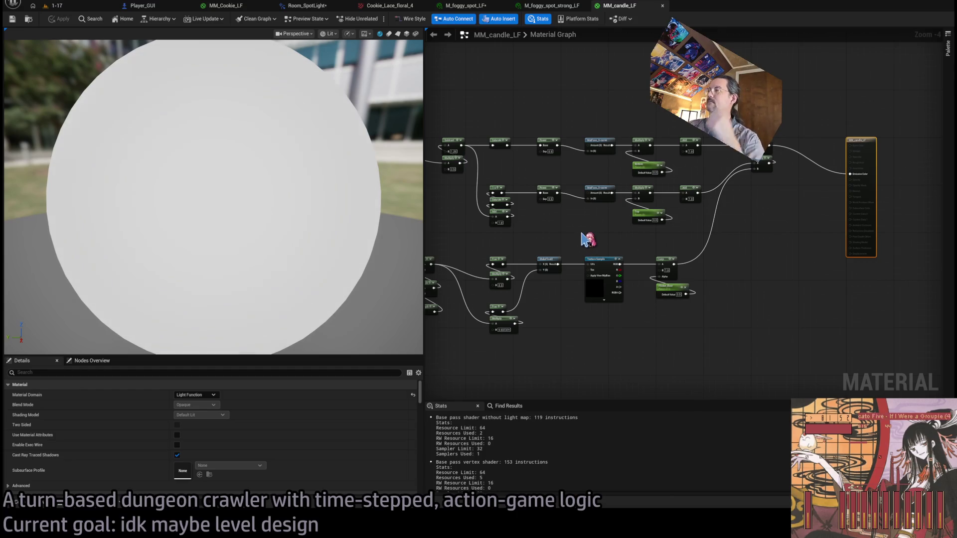
{"action": "scroll", "coordinate": [593, 241], "scroll_direction": "up", "scroll_amount": 4}
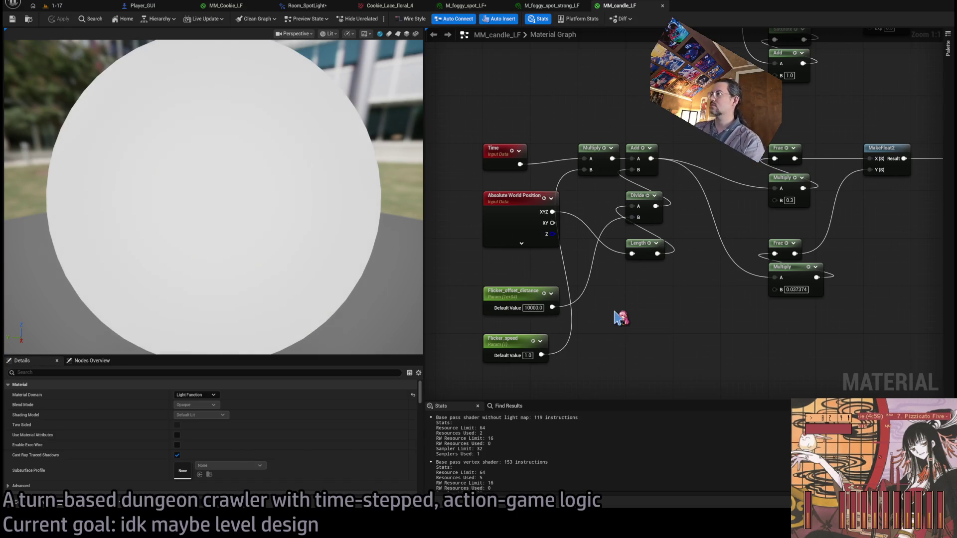
{"action": "scroll", "coordinate": [677, 320], "scroll_direction": "down", "scroll_amount": 3}
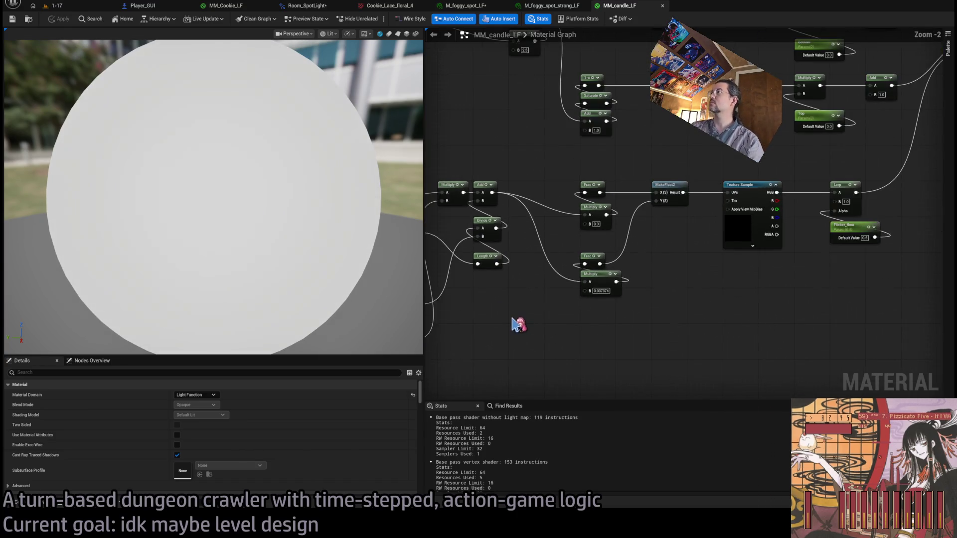
Inspect the Texture Sample node's texture and pan to show the whole flicker network.
{"action": "left_click", "coordinate": [735, 207]}
{"action": "scroll", "coordinate": [256, 438], "scroll_direction": "down", "scroll_amount": 3}
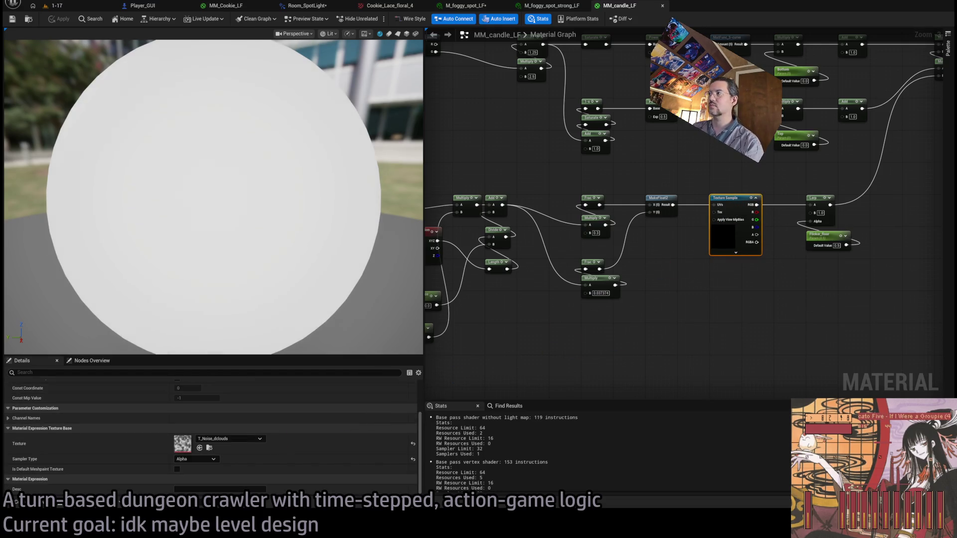
{"action": "scroll", "coordinate": [587, 346], "scroll_direction": "down", "scroll_amount": 1}
{"action": "left_click_drag", "start_coordinate": [686, 322], "coordinate": [785, 305]}
{"action": "scroll", "coordinate": [704, 267], "scroll_direction": "up", "scroll_amount": 1}
{"action": "left_click_drag", "start_coordinate": [704, 267], "coordinate": [704, 272]}
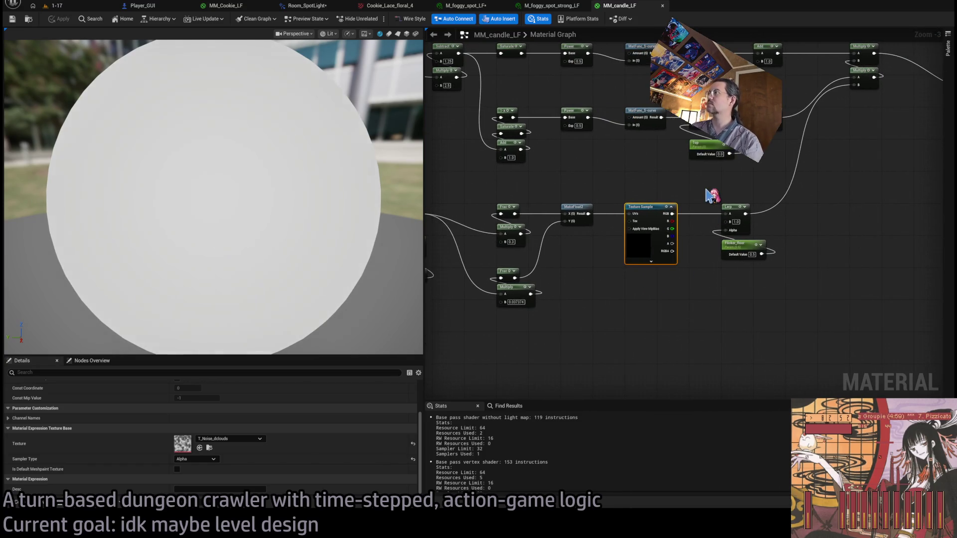
{"action": "left_click", "coordinate": [718, 199]}
{"action": "scroll", "coordinate": [728, 207], "scroll_direction": "down", "scroll_amount": 1}
{"action": "left_click_drag", "start_coordinate": [758, 251], "coordinate": [847, 275]}
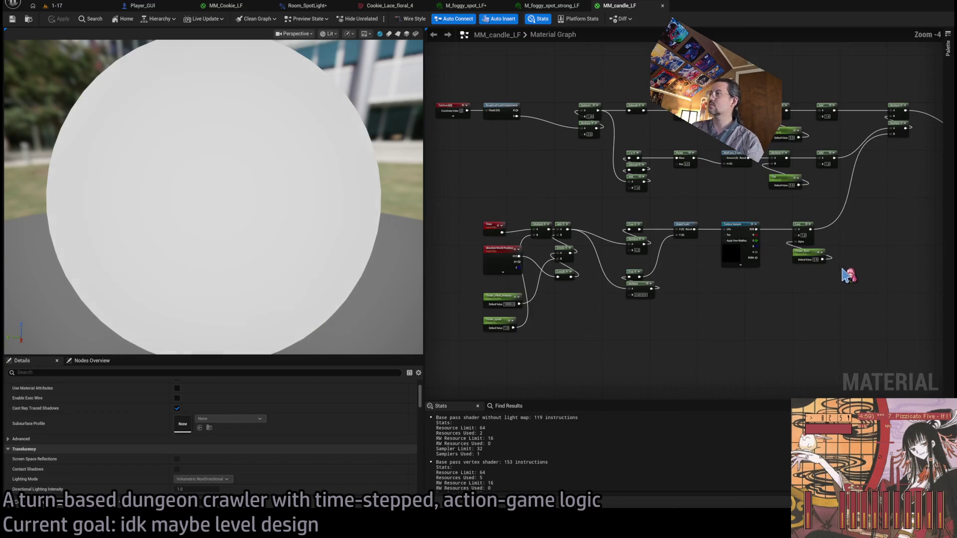
{"action": "scroll", "coordinate": [863, 229], "scroll_direction": "up", "scroll_amount": 2}
{"action": "scroll", "coordinate": [807, 256], "scroll_direction": "down", "scroll_amount": 3}
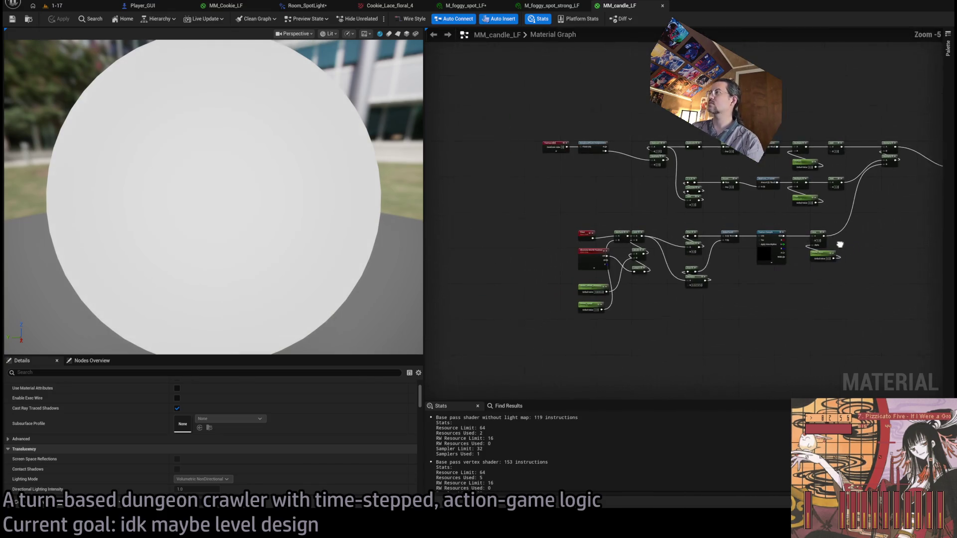
Marquee-select the lower flicker nodes from Time and world position through to the Lerp and Flicker_floor.
{"action": "left_click_drag", "start_coordinate": [885, 215], "coordinate": [576, 344]}
{"action": "mouse_move", "coordinate": [829, 238]}
{"action": "left_mouse_down"}
{"action": "mouse_move", "coordinate": [710, 230]}
{"action": "mouse_move", "coordinate": [956, 207]}
{"action": "left_mouse_up"}
{"action": "scroll", "coordinate": [709, 228], "scroll_direction": "up", "scroll_amount": 4}
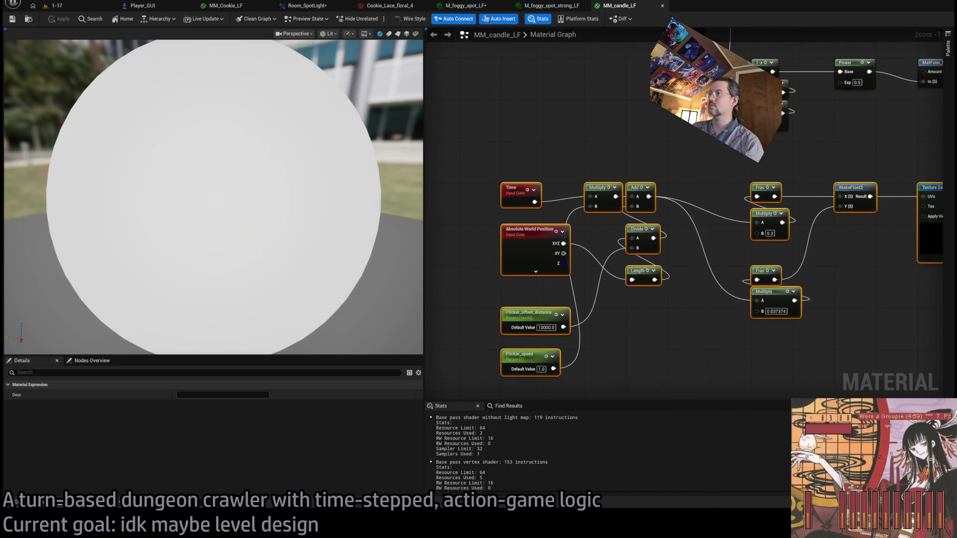
{"action": "left_click", "coordinate": [680, 302]}
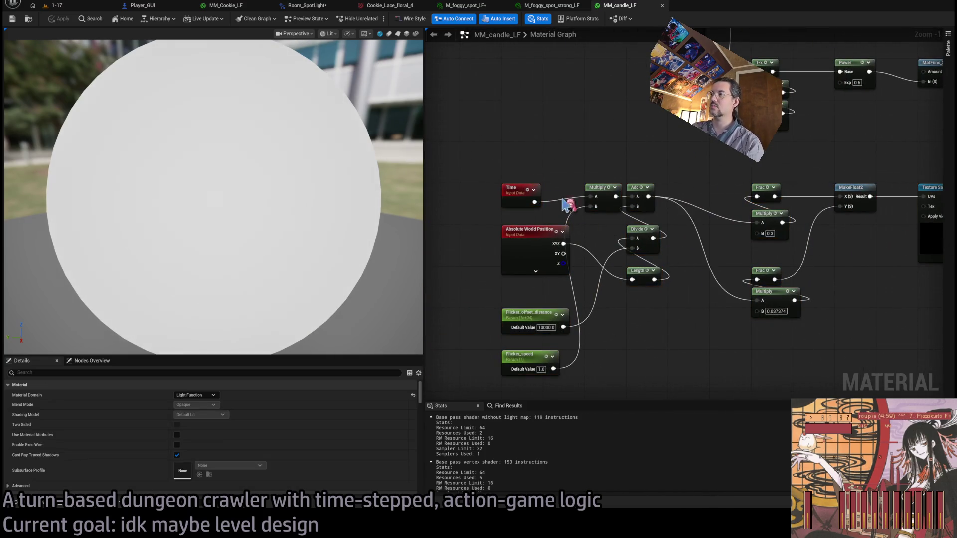
{"action": "left_click_drag", "start_coordinate": [466, 164], "coordinate": [679, 277]}
{"action": "scroll", "coordinate": [645, 274], "scroll_direction": "down", "scroll_amount": 1}
{"action": "scroll", "coordinate": [648, 239], "scroll_direction": "down", "scroll_amount": 2}
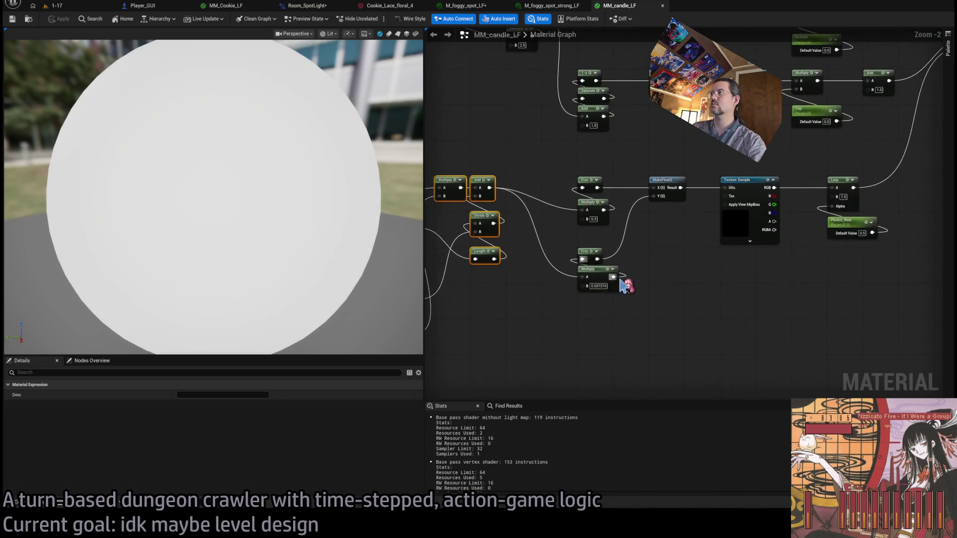
{"action": "mouse_move", "coordinate": [879, 206]}
{"action": "left_mouse_down"}
{"action": "mouse_move", "coordinate": [428, 371]}
{"action": "mouse_move", "coordinate": [497, 350]}
{"action": "mouse_move", "coordinate": [519, 333]}
{"action": "left_mouse_up"}
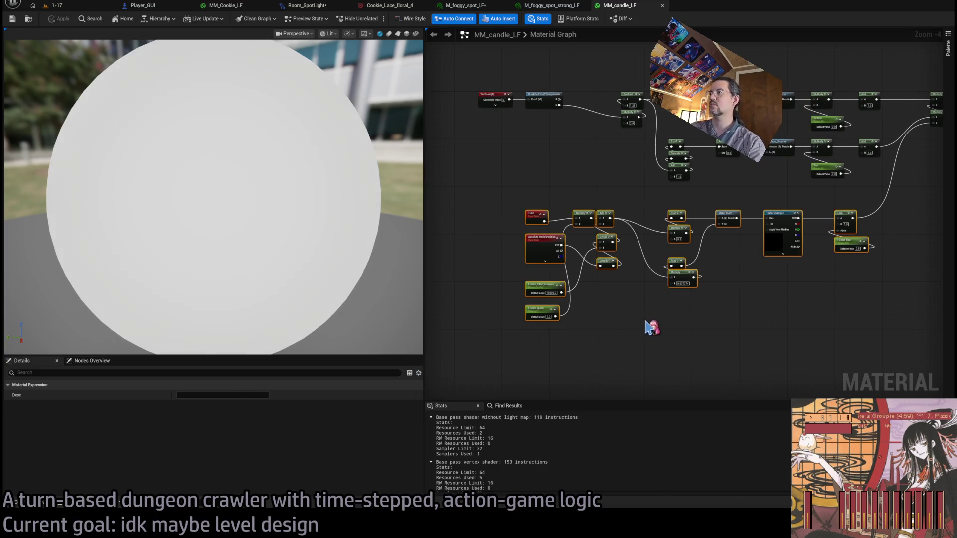
{"action": "left_click", "coordinate": [651, 328]}
{"action": "mouse_move", "coordinate": [481, 203]}
{"action": "left_mouse_down"}
{"action": "mouse_move", "coordinate": [712, 229]}
{"action": "mouse_move", "coordinate": [858, 273]}
{"action": "mouse_move", "coordinate": [807, 277]}
{"action": "mouse_move", "coordinate": [817, 278]}
{"action": "left_mouse_up"}
{"action": "mouse_move", "coordinate": [894, 203]}
{"action": "left_mouse_down"}
{"action": "mouse_move", "coordinate": [634, 335]}
{"action": "mouse_move", "coordinate": [534, 353]}
{"action": "left_mouse_up"}
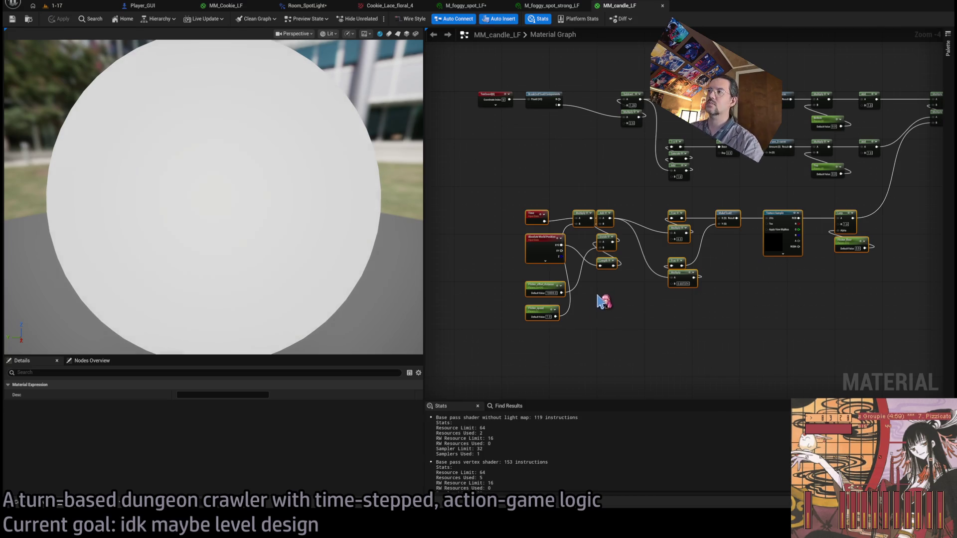
{"action": "left_click_drag", "start_coordinate": [860, 263], "coordinate": [841, 246]}
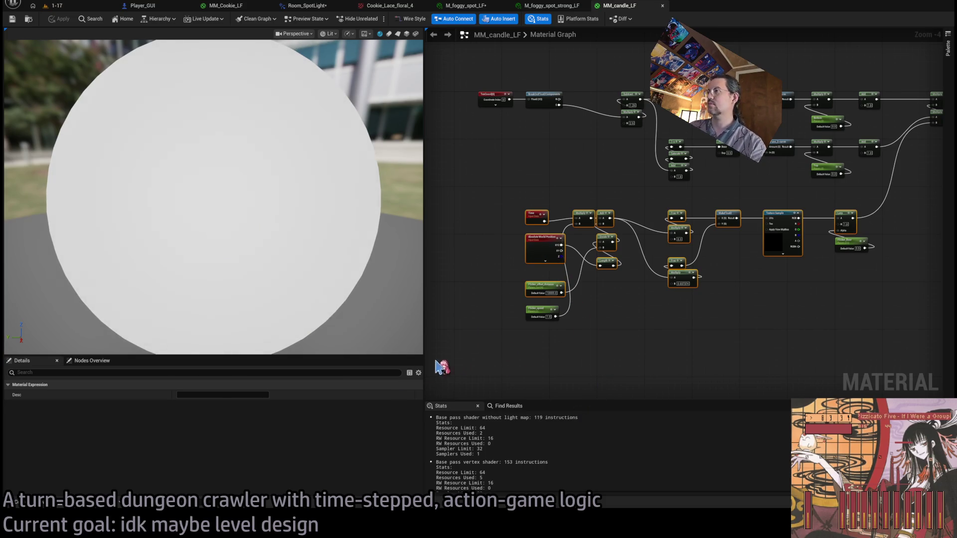
{"action": "left_click", "coordinate": [47, 506]}
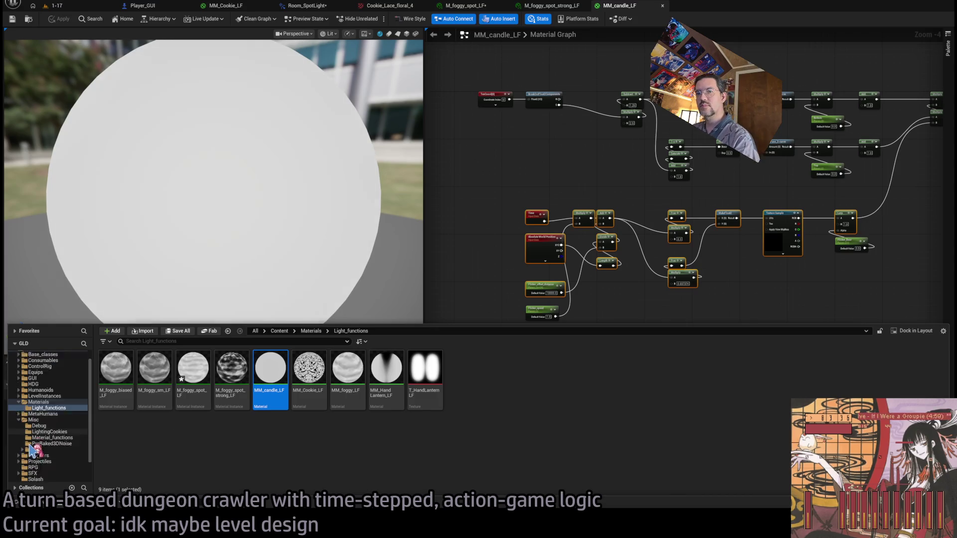
Duplicate MatFunc_Dot Product in Material_functions as MatFunc_CandleFlicker and open it.
{"action": "scroll", "coordinate": [31, 451], "scroll_direction": "down", "scroll_amount": 2}
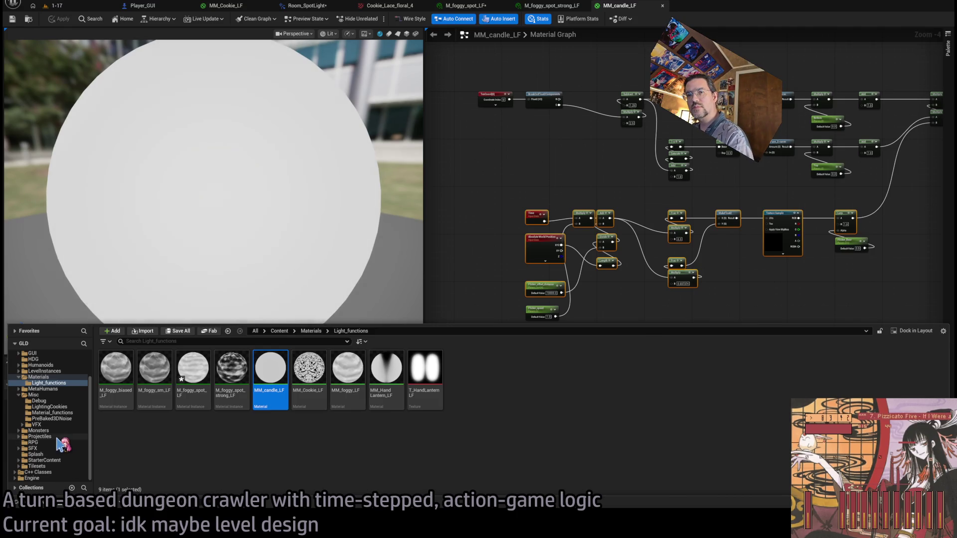
{"action": "left_click", "coordinate": [57, 413]}
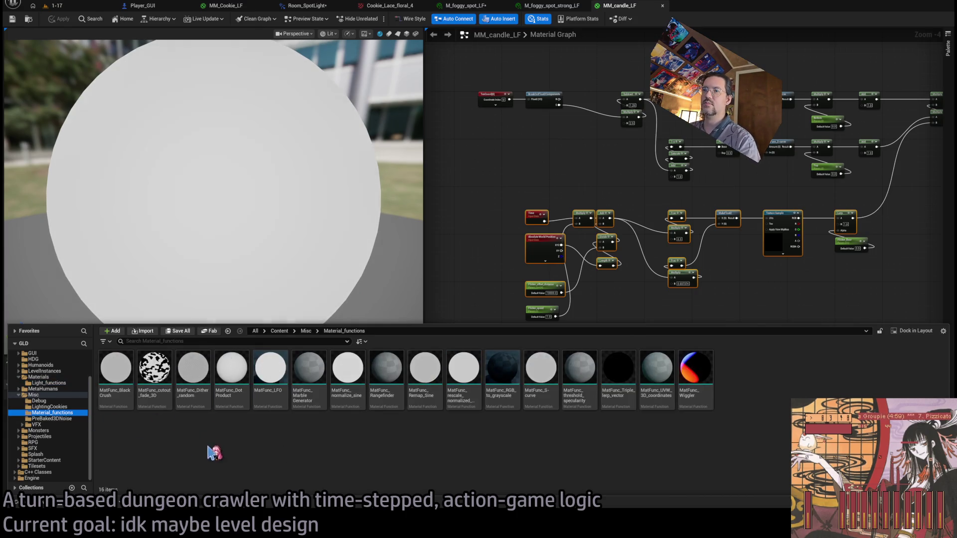
{"action": "left_click", "coordinate": [244, 368]}
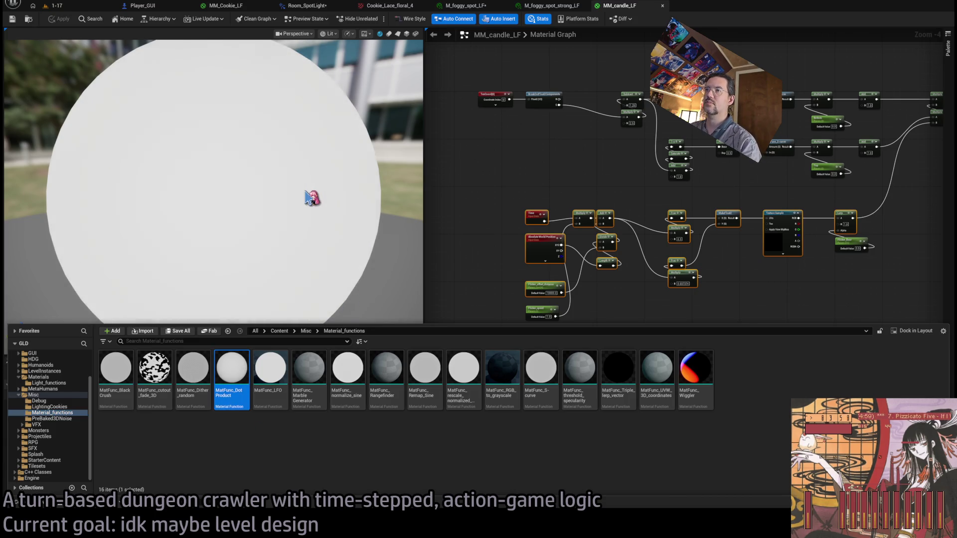
{"action": "key", "text": "ctrl+d"}
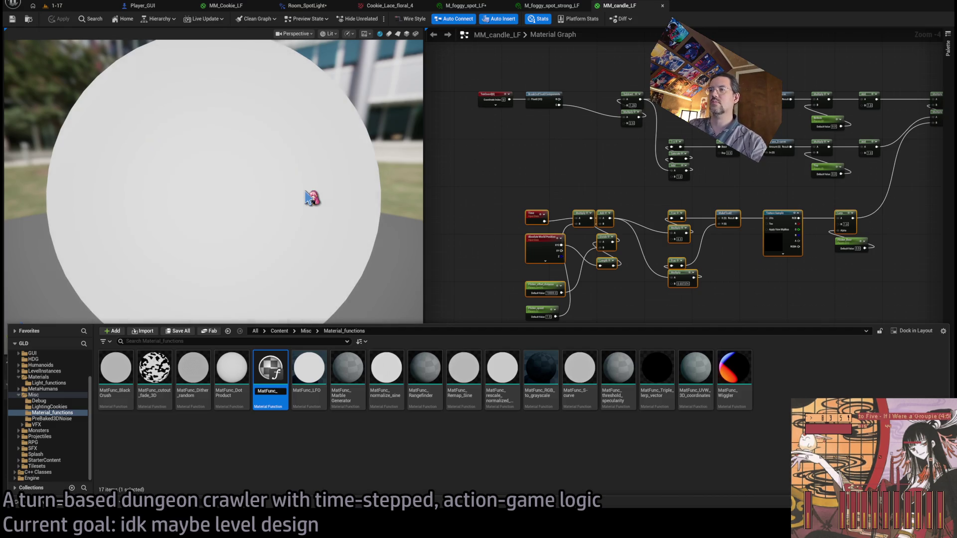
{"action": "type", "text": "cker"}
{"action": "key", "text": "Return"}
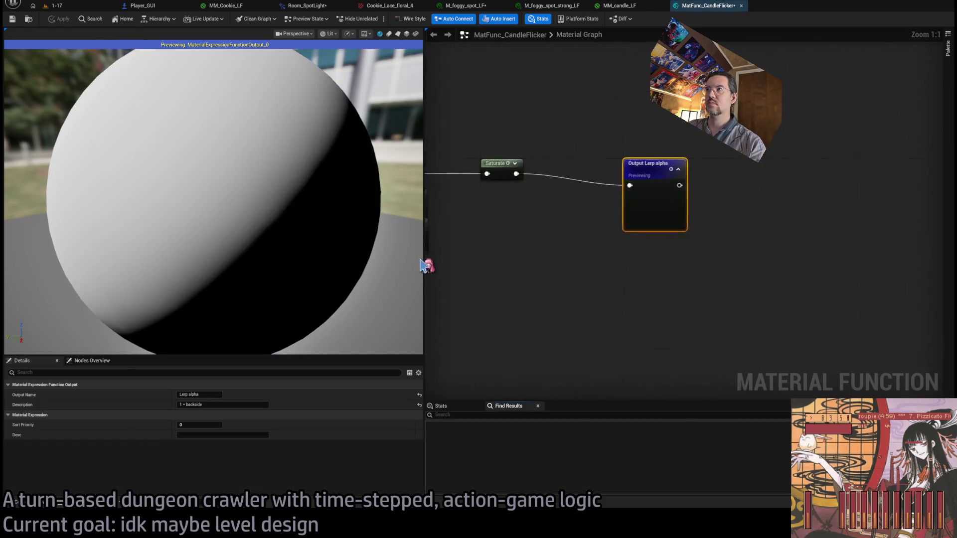
{"action": "scroll", "coordinate": [666, 246], "scroll_direction": "down", "scroll_amount": 4}
{"action": "mouse_move", "coordinate": [662, 249]}
{"action": "left_mouse_down"}
{"action": "mouse_move", "coordinate": [738, 246]}
{"action": "mouse_move", "coordinate": [855, 182]}
{"action": "mouse_move", "coordinate": [817, 188]}
{"action": "mouse_move", "coordinate": [646, 329]}
{"action": "left_mouse_up"}
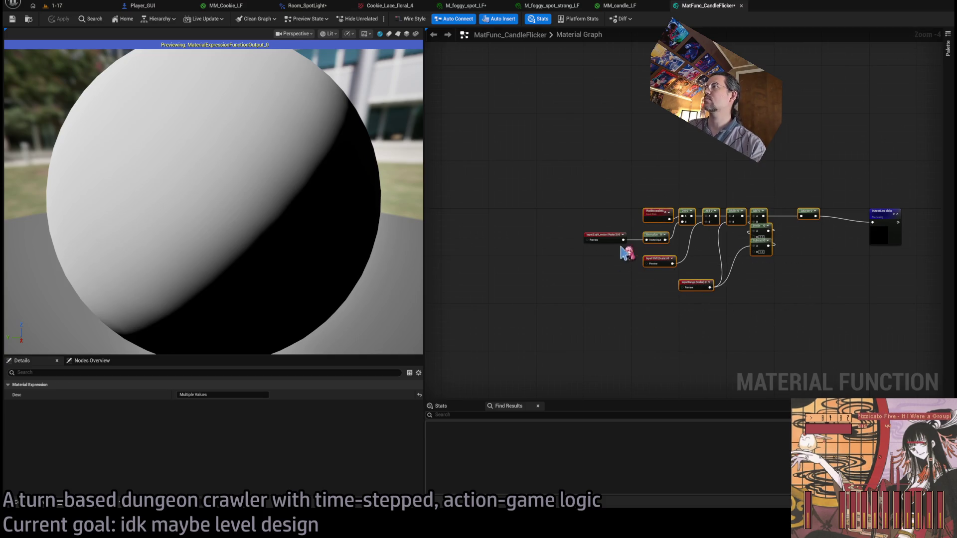
Delete the old dot-product nodes, paste the candle flicker nodes, and wire the Lerp to the output.
{"action": "left_click", "coordinate": [803, 176]}
{"action": "mouse_move", "coordinate": [832, 183]}
{"action": "left_mouse_down"}
{"action": "mouse_move", "coordinate": [742, 257]}
{"action": "mouse_move", "coordinate": [666, 269]}
{"action": "mouse_move", "coordinate": [665, 302]}
{"action": "left_mouse_up"}
{"action": "left_click", "coordinate": [604, 240], "text": "shift"}
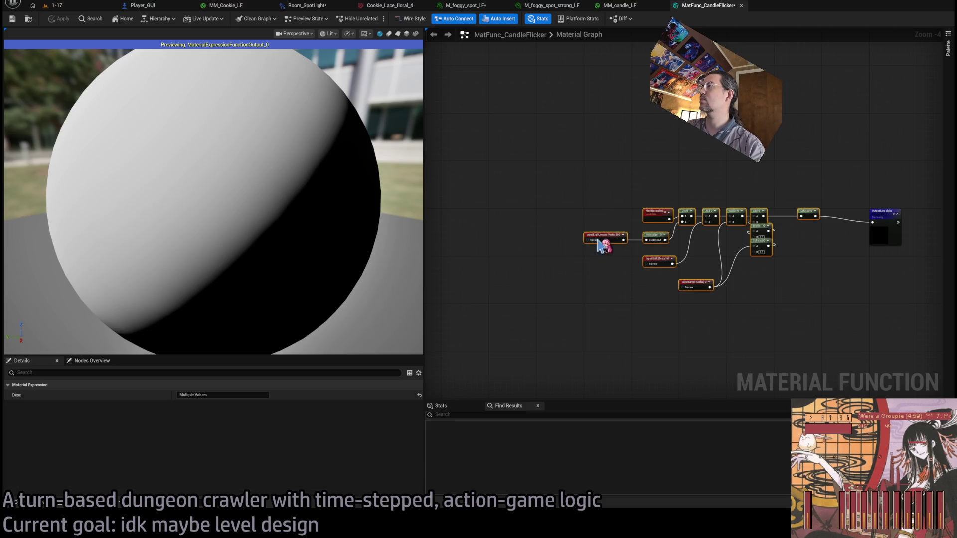
{"action": "key", "text": "Delete"}
{"action": "left_click_drag", "start_coordinate": [658, 260], "coordinate": [544, 293]}
{"action": "left_click", "coordinate": [671, 244]}
{"action": "key", "text": "ctrl+v"}
{"action": "left_click_drag", "start_coordinate": [807, 217], "coordinate": [767, 211]}
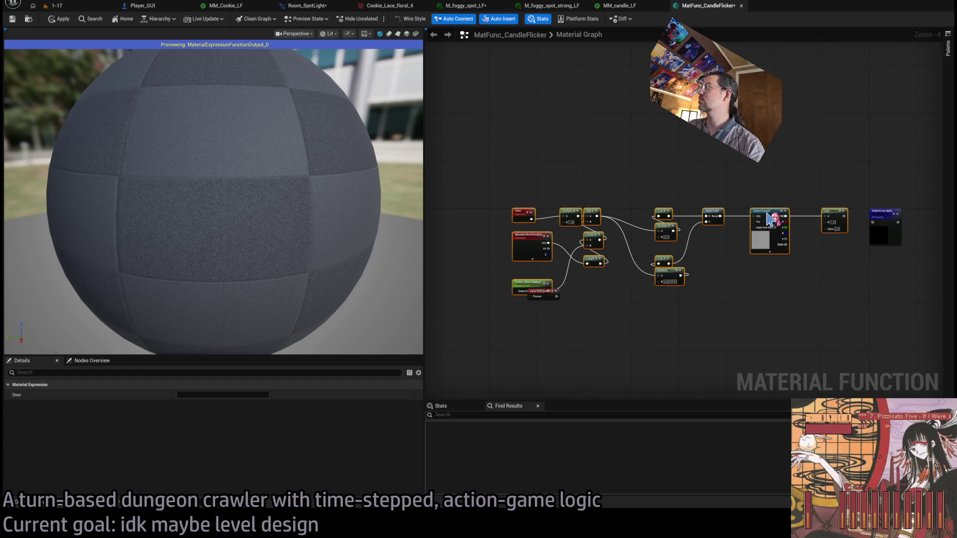
{"action": "left_click_drag", "start_coordinate": [844, 217], "coordinate": [872, 223]}
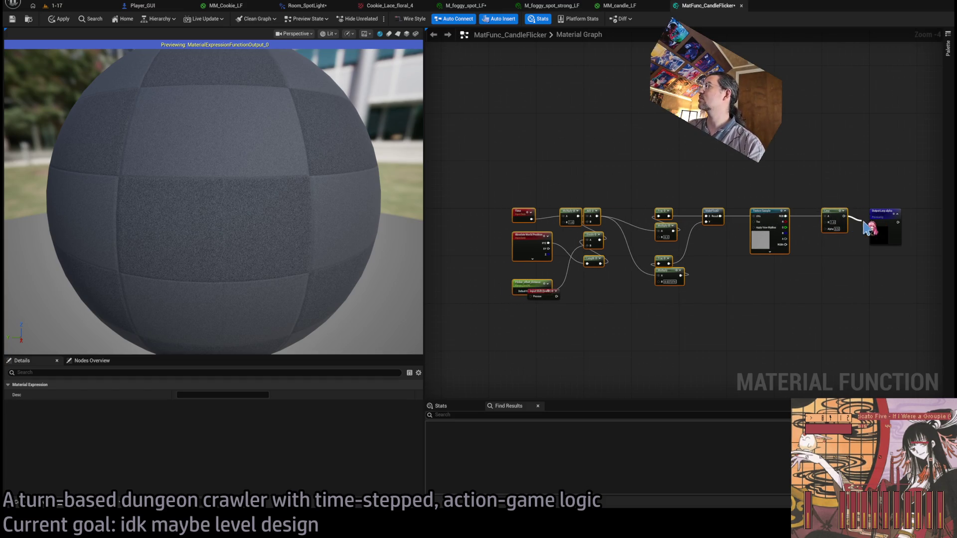
{"action": "left_click", "coordinate": [546, 309]}
Move Input Shift beside the Lerp and feed it into the Lerp's alpha.
{"action": "left_click_drag", "start_coordinate": [532, 283], "coordinate": [531, 268]}
{"action": "scroll", "coordinate": [722, 259], "scroll_direction": "up", "scroll_amount": 4}
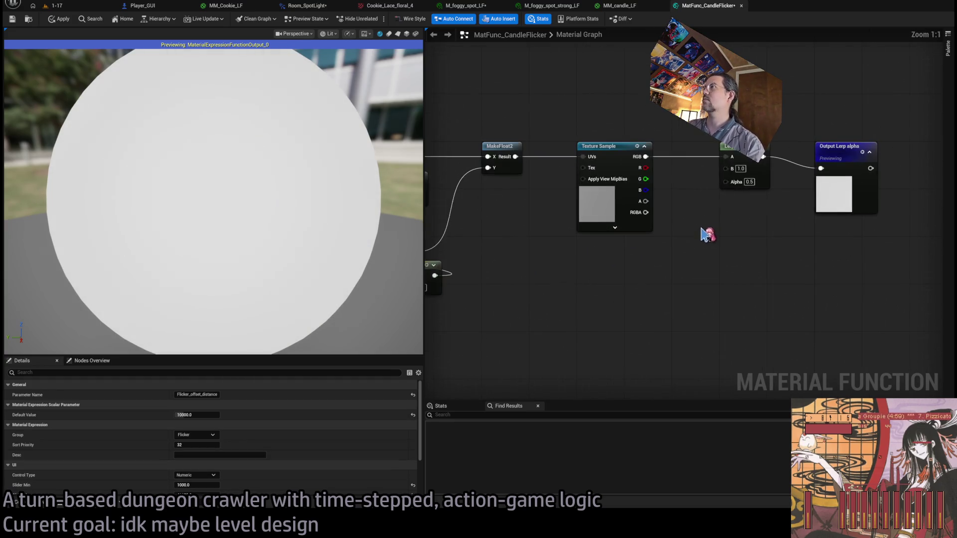
{"action": "mouse_move", "coordinate": [508, 282]}
{"action": "left_mouse_down"}
{"action": "mouse_move", "coordinate": [942, 284]}
{"action": "mouse_move", "coordinate": [923, 288]}
{"action": "mouse_move", "coordinate": [868, 202]}
{"action": "mouse_move", "coordinate": [708, 239]}
{"action": "mouse_move", "coordinate": [654, 170]}
{"action": "left_mouse_up"}
{"action": "left_click_drag", "start_coordinate": [668, 212], "coordinate": [674, 188]}
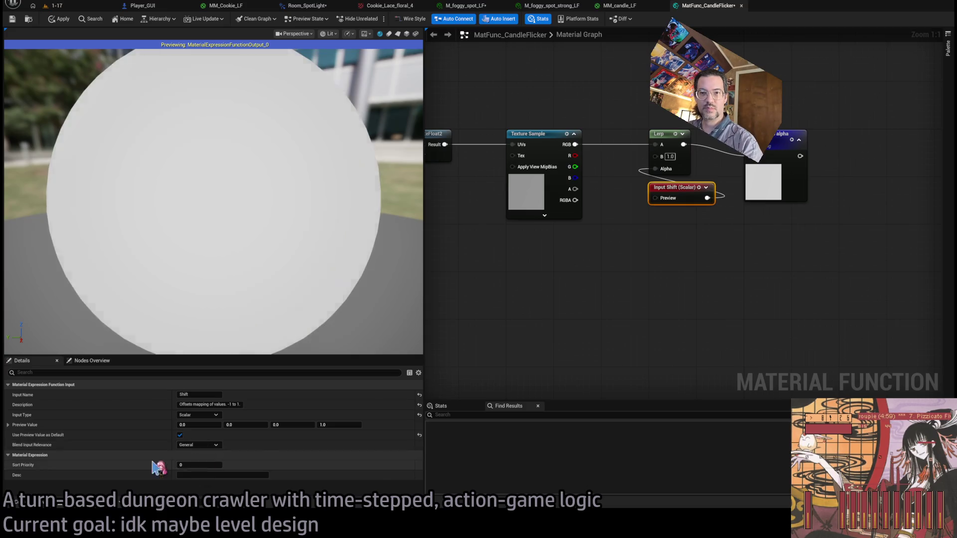
{"action": "scroll", "coordinate": [754, 316], "scroll_direction": "down", "scroll_amount": 3}
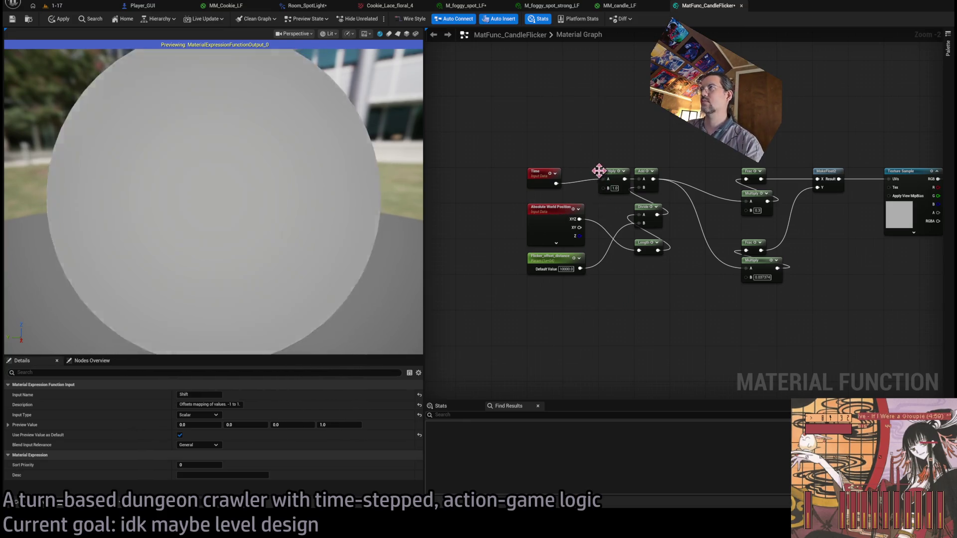
{"action": "scroll", "coordinate": [598, 145], "scroll_direction": "up", "scroll_amount": 1}
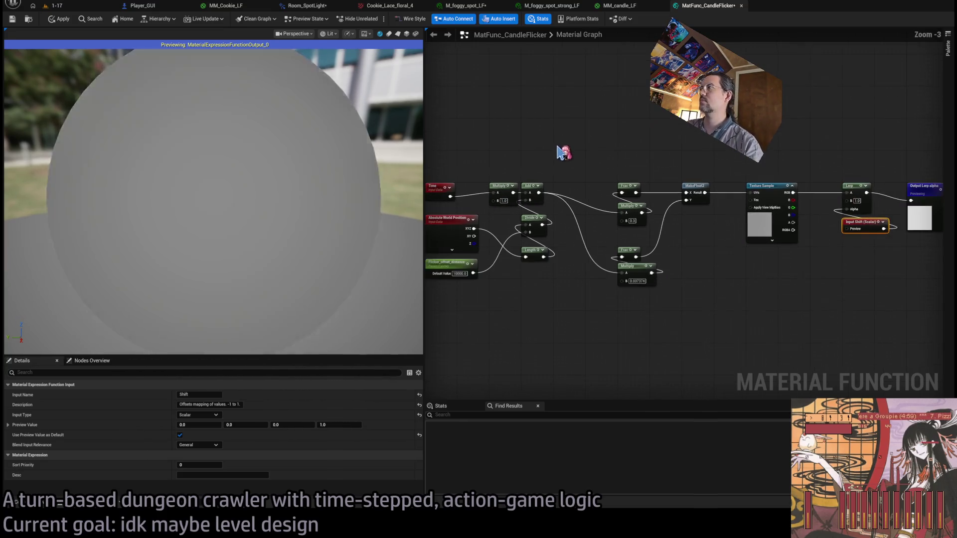
{"action": "scroll", "coordinate": [579, 290], "scroll_direction": "down", "scroll_amount": 2}
Shift the position, distance and Divide nodes down and wire a copied input into the time Multiply.
{"action": "left_click_drag", "start_coordinate": [545, 242], "coordinate": [711, 315]}
{"action": "left_click_drag", "start_coordinate": [606, 220], "coordinate": [608, 257]}
{"action": "left_click_drag", "start_coordinate": [690, 225], "coordinate": [690, 258]}
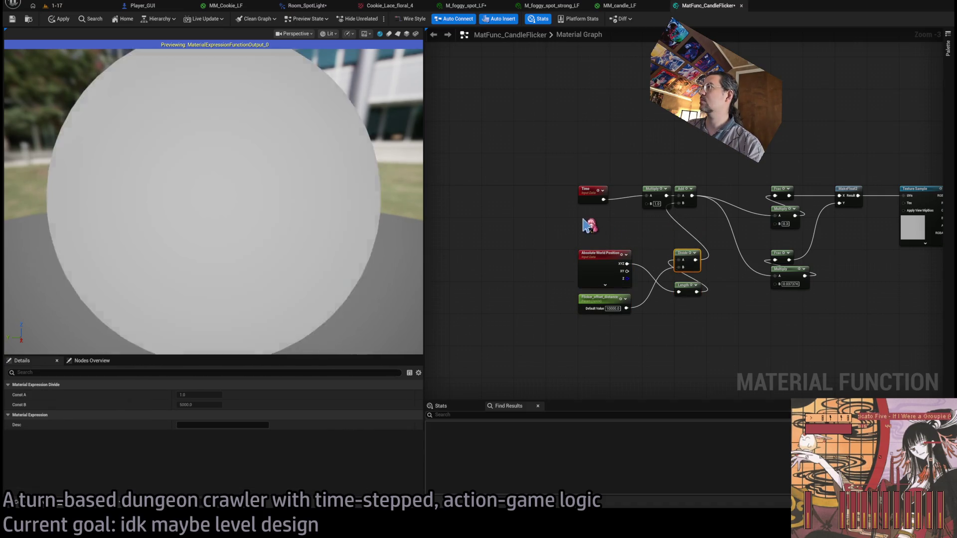
{"action": "key", "text": "ctrl+v"}
{"action": "left_click_drag", "start_coordinate": [647, 203], "coordinate": [616, 221]}
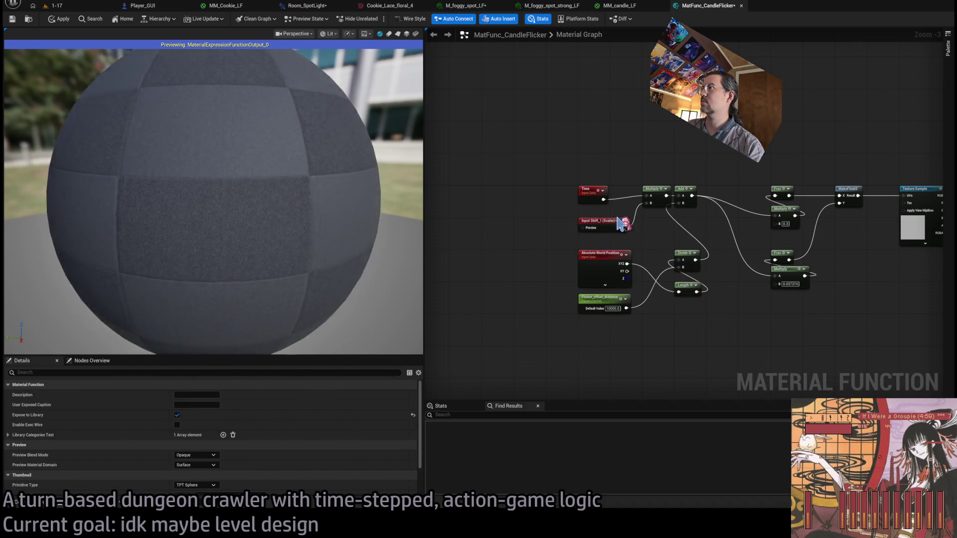
Rename the Lerp-alpha input to StrengthNormalized with a 0.5 preview value.
{"action": "left_click", "coordinate": [752, 237]}
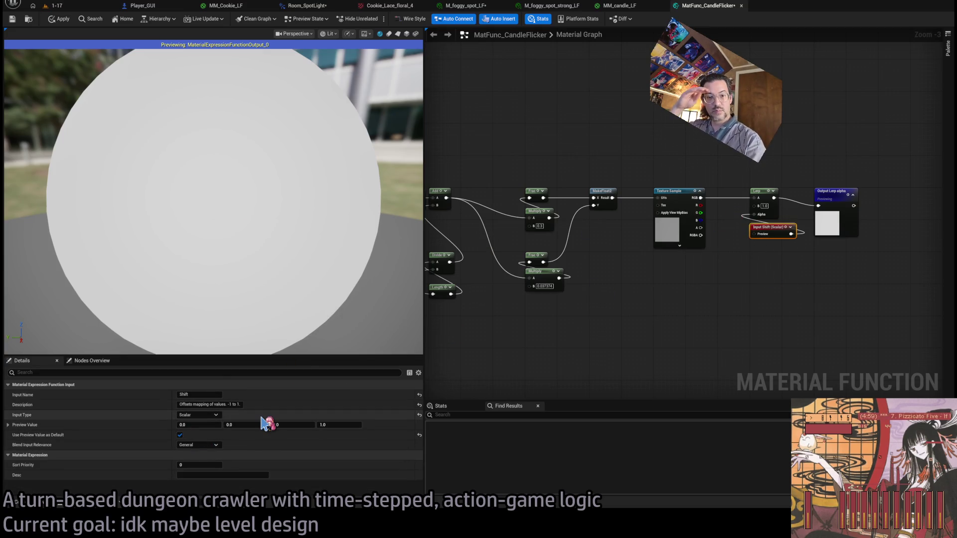
{"action": "left_click", "coordinate": [204, 404]}
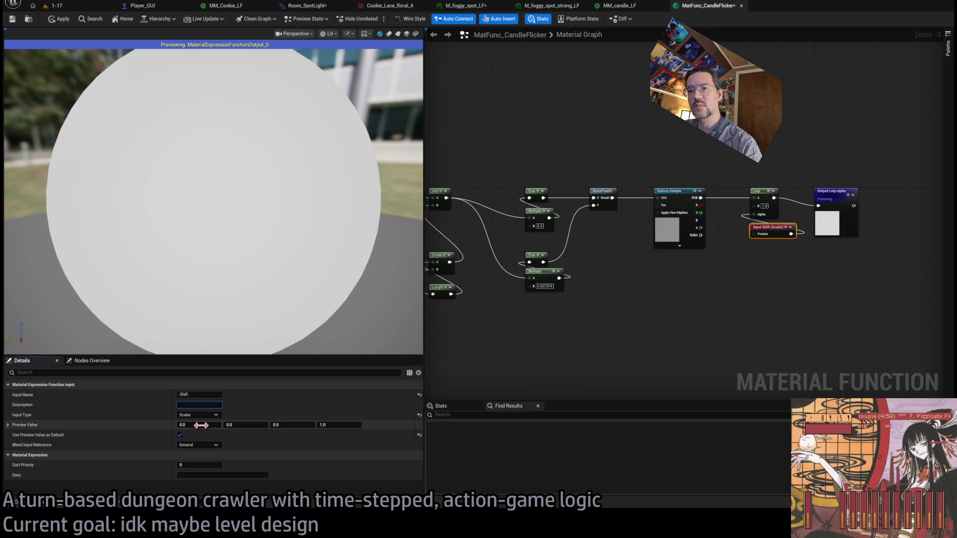
{"action": "type", "text": ".5"}
{"action": "key", "text": "Return"}
{"action": "left_click", "coordinate": [199, 395]}
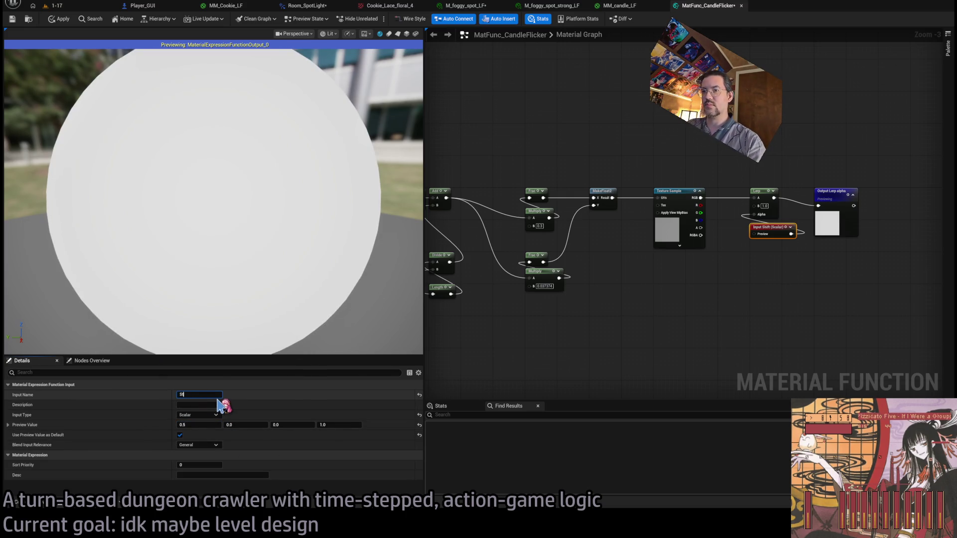
{"action": "key", "text": "Return"}
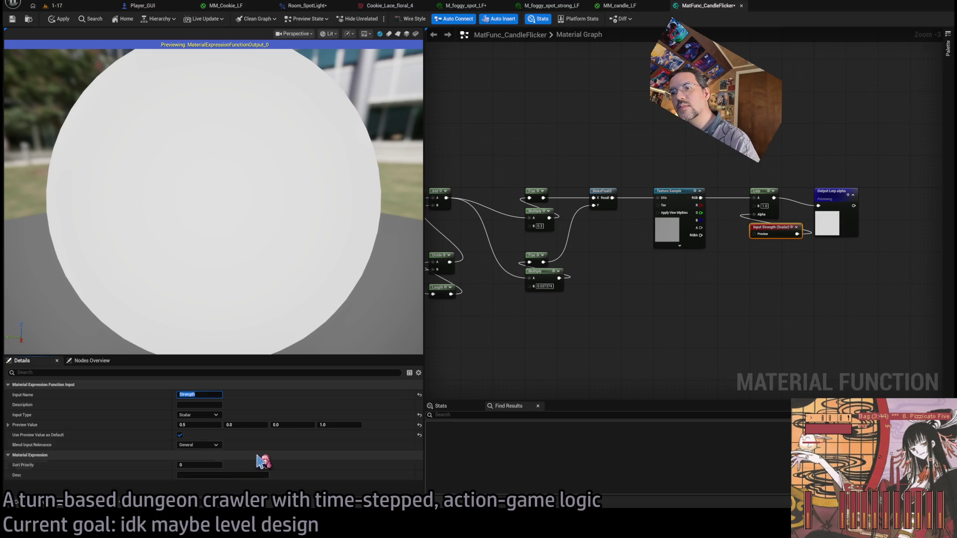
{"action": "type", "text": "Normalized"}
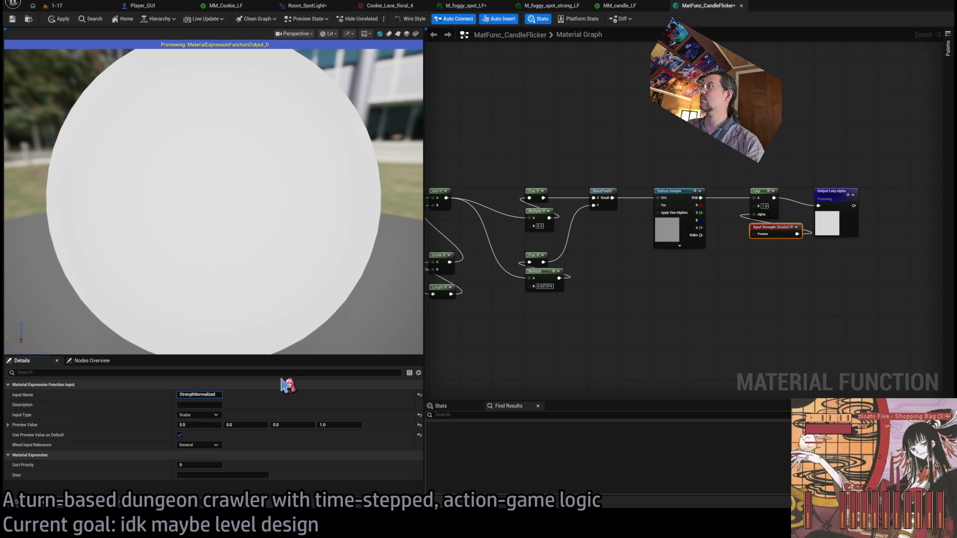
{"action": "key", "text": "Return"}
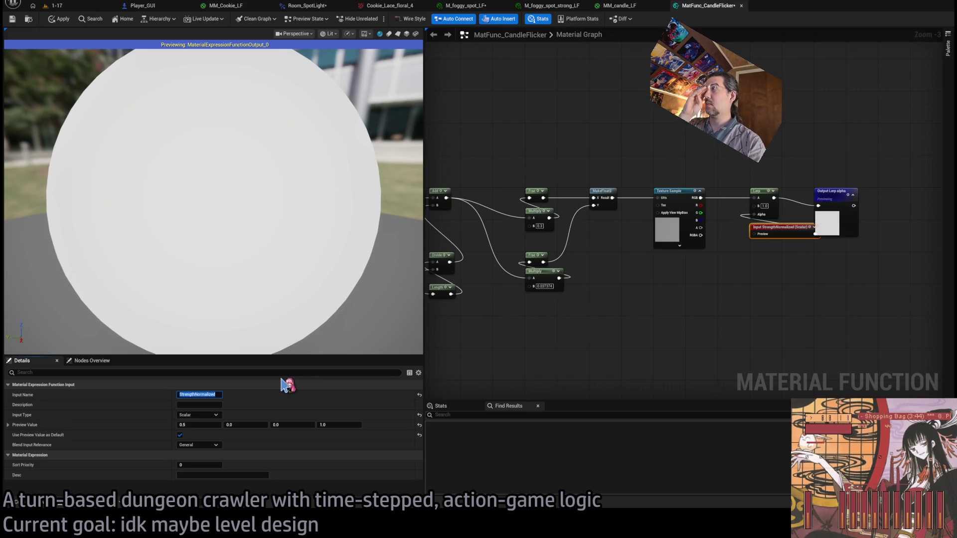
{"action": "key", "text": "f"}
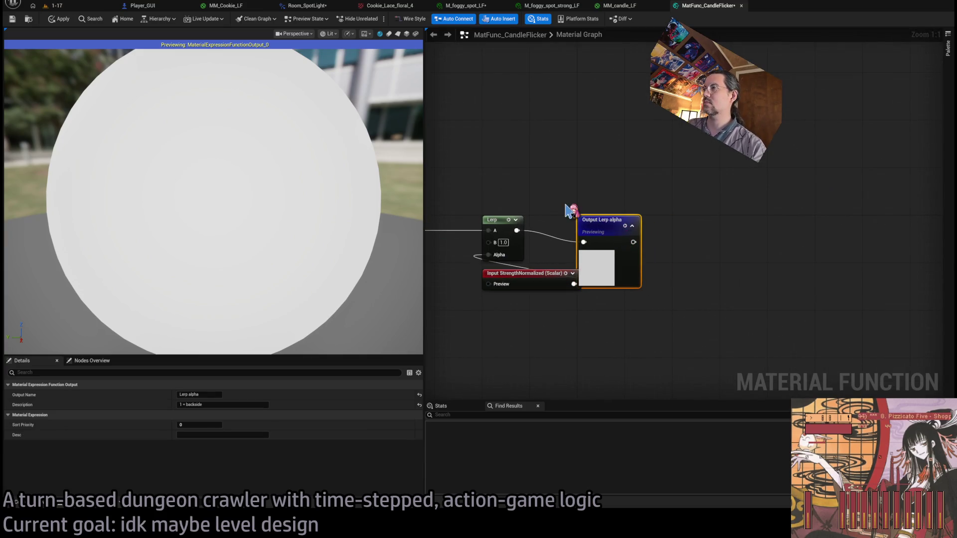
Shift the Lerp and input nodes left, feed the texture sample's RGB into Lerp B, and set A to 1.0.
{"action": "left_click", "coordinate": [636, 269]}
{"action": "left_click_drag", "start_coordinate": [625, 326], "coordinate": [593, 204]}
{"action": "left_click_drag", "start_coordinate": [603, 257], "coordinate": [555, 257]}
{"action": "left_click", "coordinate": [607, 269]}
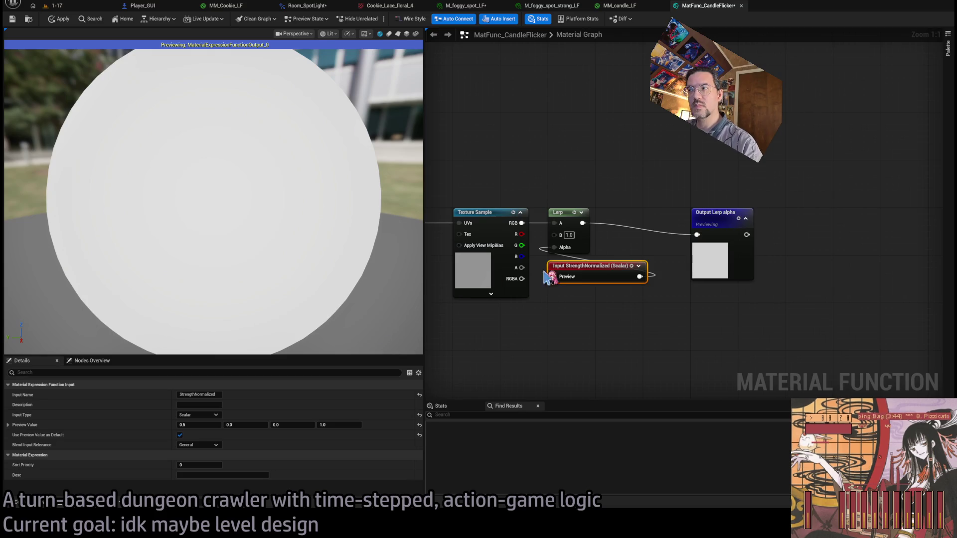
{"action": "left_click", "coordinate": [566, 249]}
{"action": "left_click_drag", "start_coordinate": [559, 232], "coordinate": [556, 236]}
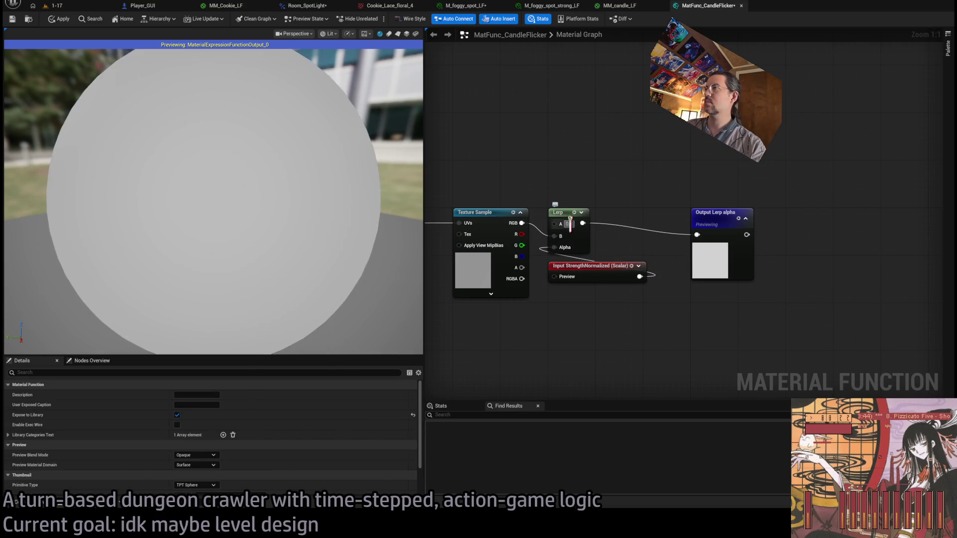
{"action": "type", "text": "1"}
{"action": "key", "text": "Return"}
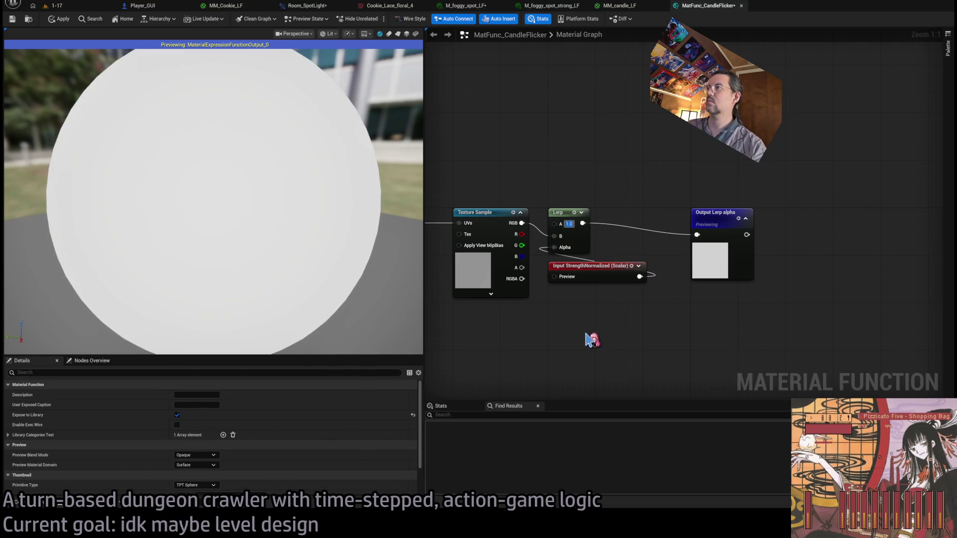
Centre the function network and select the Multiply, Frac and texture nodes.
{"action": "scroll", "coordinate": [586, 335], "scroll_direction": "down", "scroll_amount": 2}
{"action": "left_click_drag", "start_coordinate": [586, 334], "coordinate": [728, 309]}
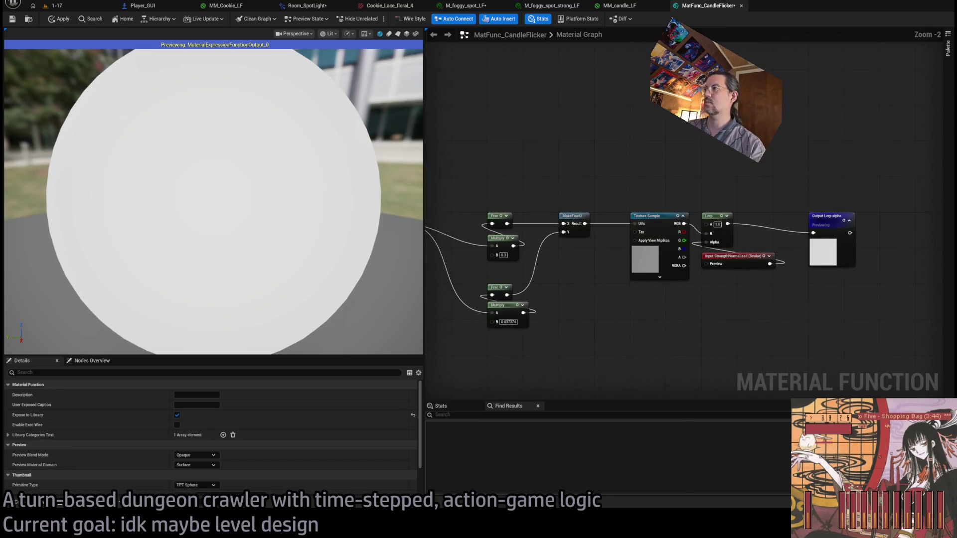
{"action": "scroll", "coordinate": [728, 316], "scroll_direction": "down", "scroll_amount": 2}
{"action": "scroll", "coordinate": [687, 318], "scroll_direction": "up", "scroll_amount": 1}
{"action": "scroll", "coordinate": [647, 312], "scroll_direction": "down", "scroll_amount": 1}
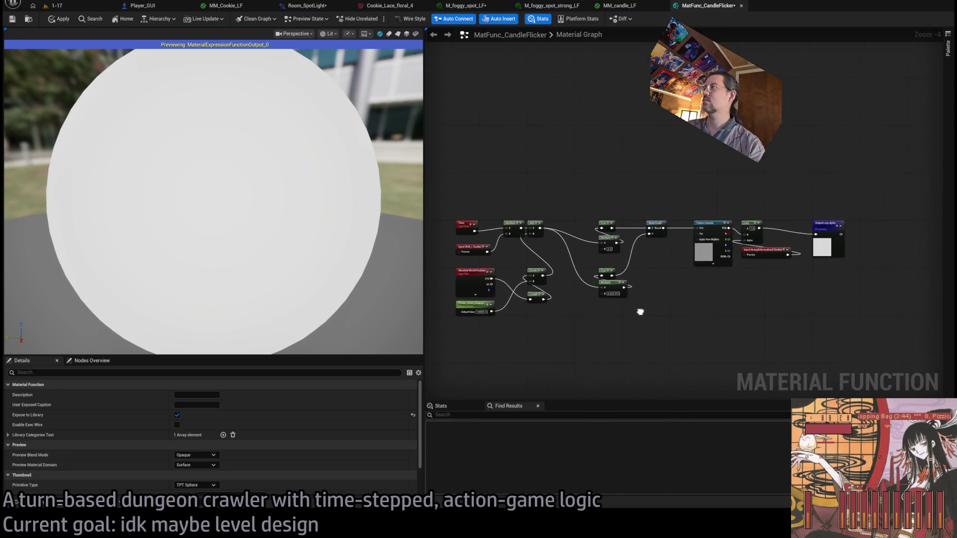
{"action": "left_click_drag", "start_coordinate": [636, 321], "coordinate": [593, 308]}
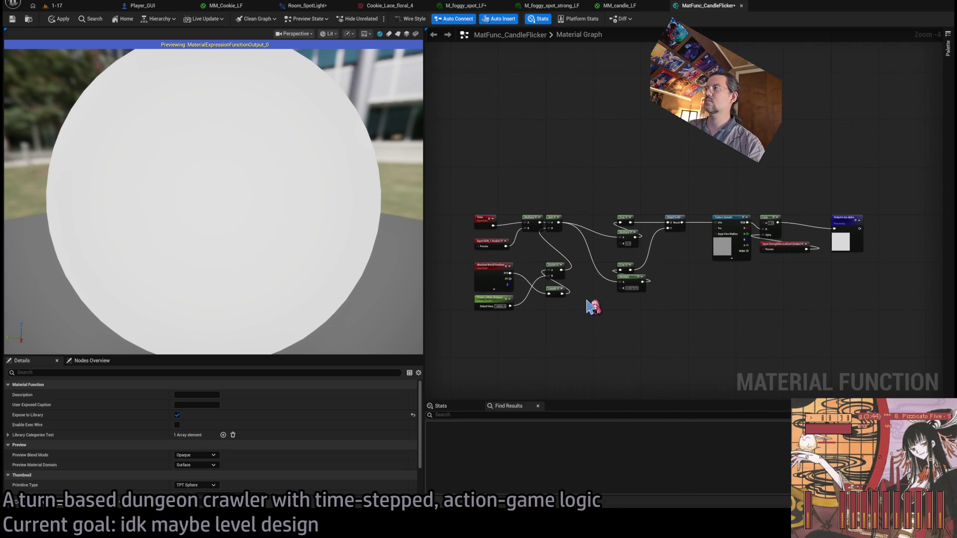
{"action": "scroll", "coordinate": [714, 220], "scroll_direction": "up", "scroll_amount": 4}
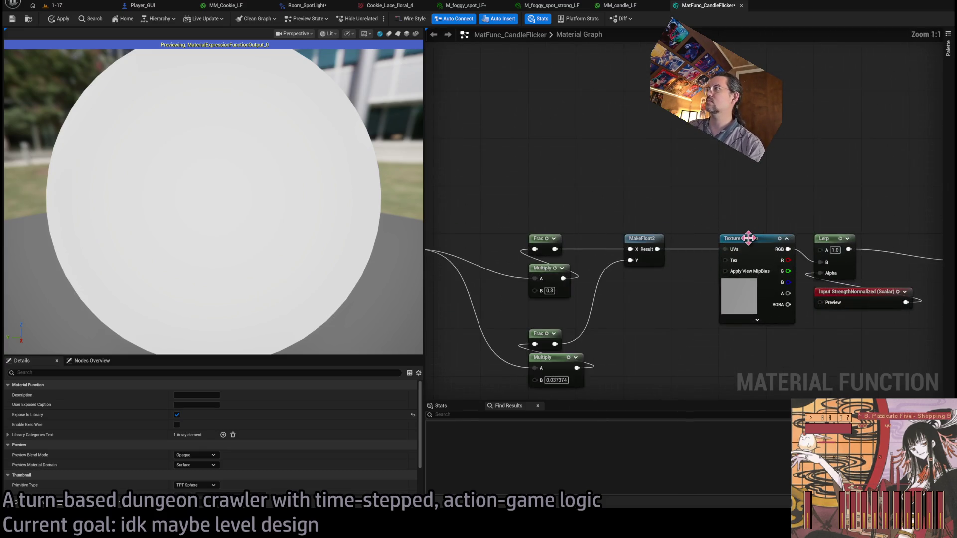
{"action": "scroll", "coordinate": [744, 242], "scroll_direction": "down", "scroll_amount": 5}
{"action": "scroll", "coordinate": [513, 270], "scroll_direction": "up", "scroll_amount": 3}
{"action": "scroll", "coordinate": [513, 271], "scroll_direction": "down", "scroll_amount": 2}
{"action": "left_click_drag", "start_coordinate": [457, 155], "coordinate": [787, 335]}
{"action": "scroll", "coordinate": [760, 201], "scroll_direction": "up", "scroll_amount": 2}
{"action": "scroll", "coordinate": [759, 201], "scroll_direction": "down", "scroll_amount": 1}
{"action": "scroll", "coordinate": [717, 293], "scroll_direction": "up", "scroll_amount": 1}
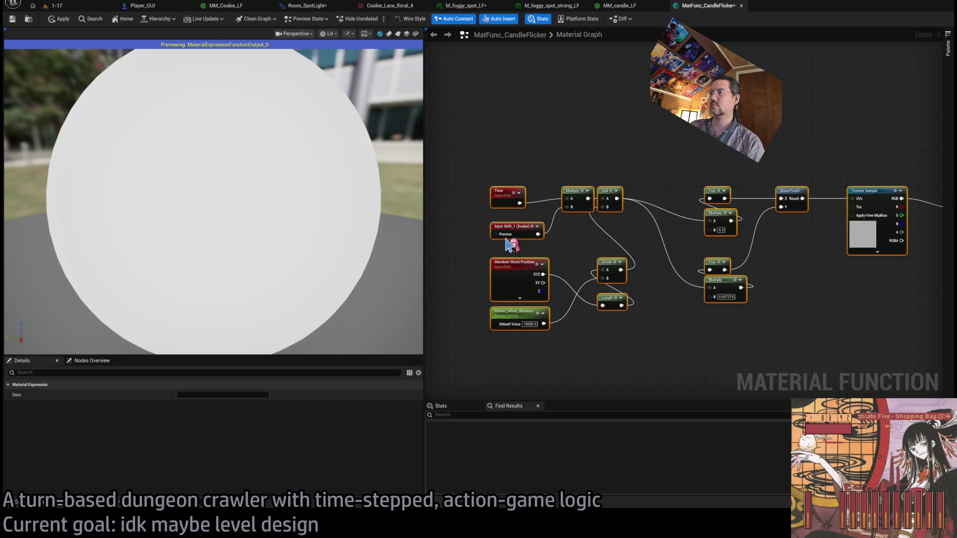
Rename the Input Shift_1 node to Speed and return to MM_candle_LF.
{"action": "left_click", "coordinate": [524, 232]}
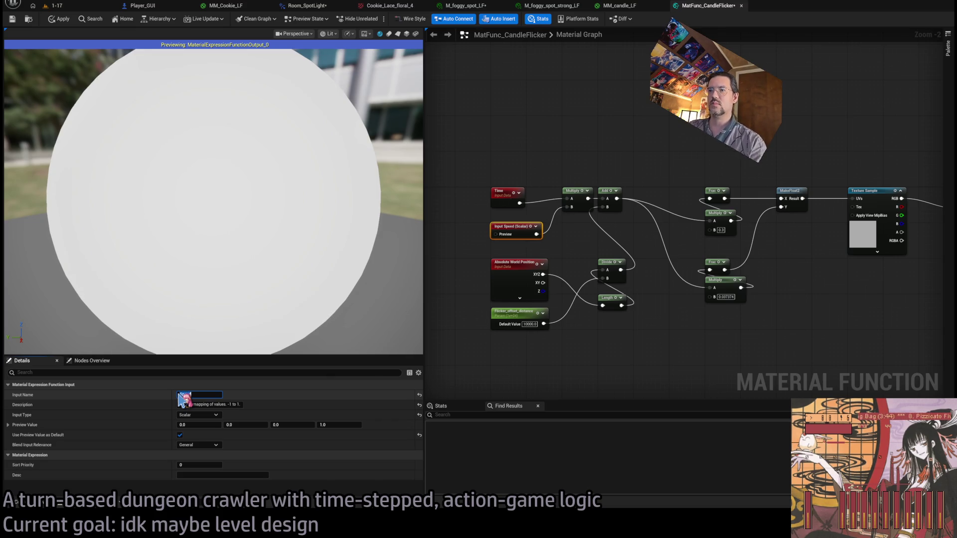
{"action": "left_click", "coordinate": [627, 6]}
{"action": "left_click", "coordinate": [710, 6]}
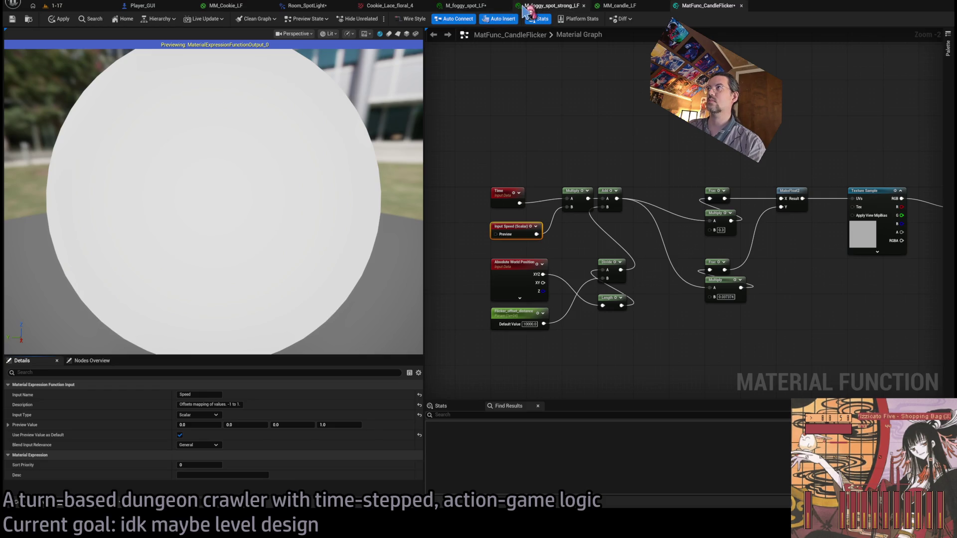
{"action": "left_click", "coordinate": [618, 6]}
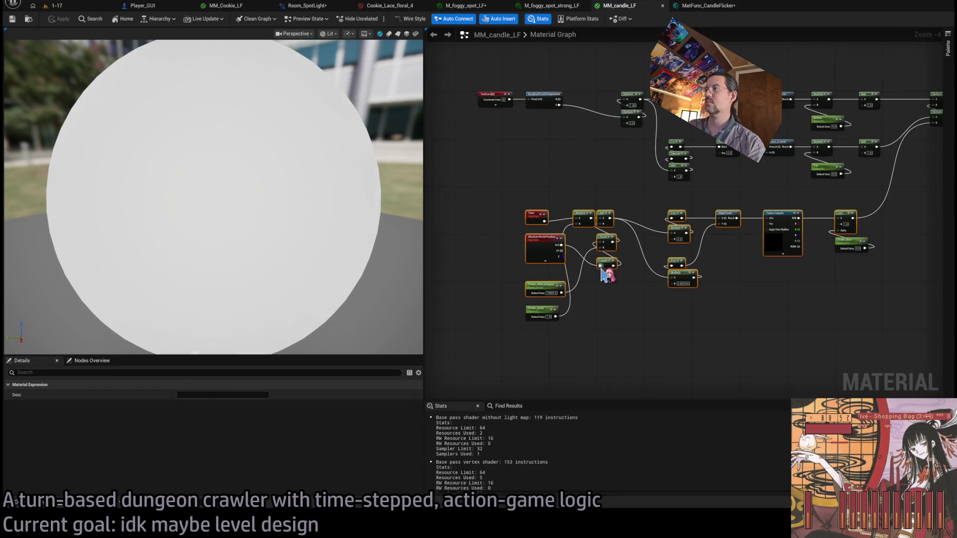
In MatFunc_CandleFlicker, set Speed's first preview value to 1.0 and StrengthNormalized's fourth to 0.0.
{"action": "left_click", "coordinate": [586, 306]}
{"action": "scroll", "coordinate": [598, 294], "scroll_direction": "up", "scroll_amount": 1}
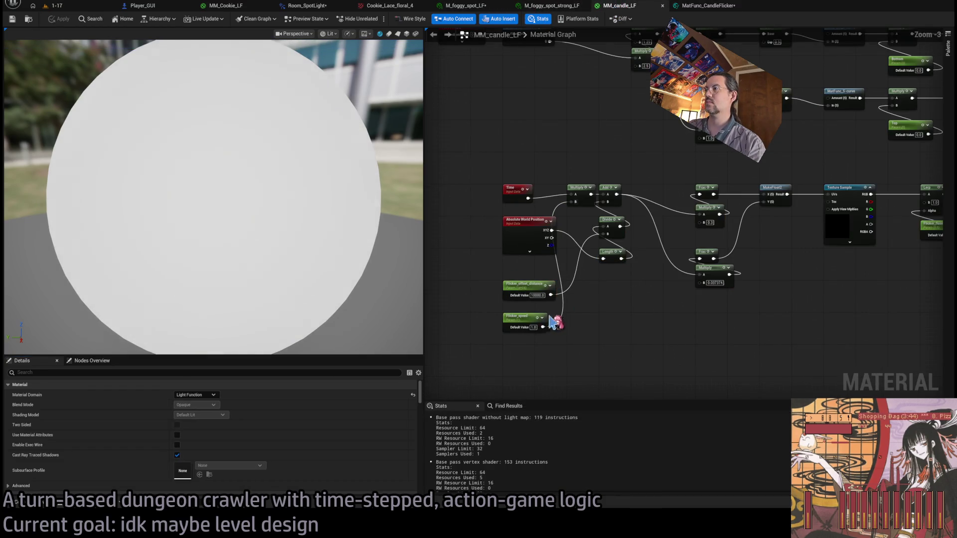
{"action": "left_click", "coordinate": [678, 7]}
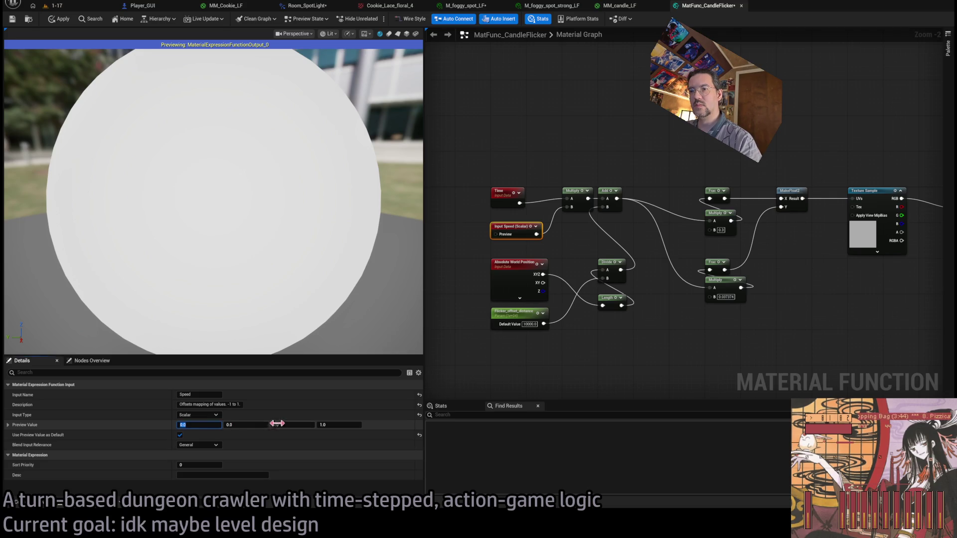
{"action": "type", "text": "1"}
{"action": "left_click", "coordinate": [346, 425]}
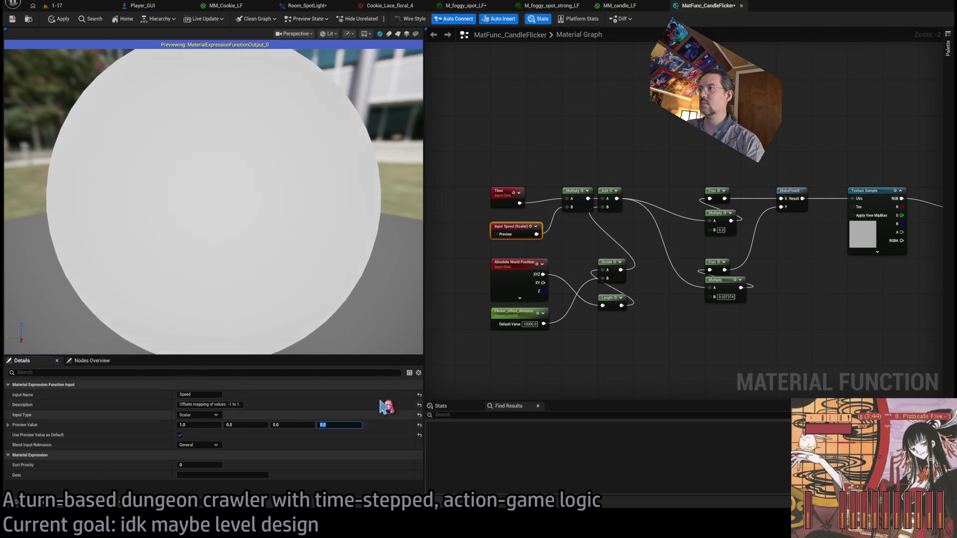
{"action": "left_click_drag", "start_coordinate": [752, 335], "coordinate": [565, 325]}
{"action": "left_click", "coordinate": [797, 224]}
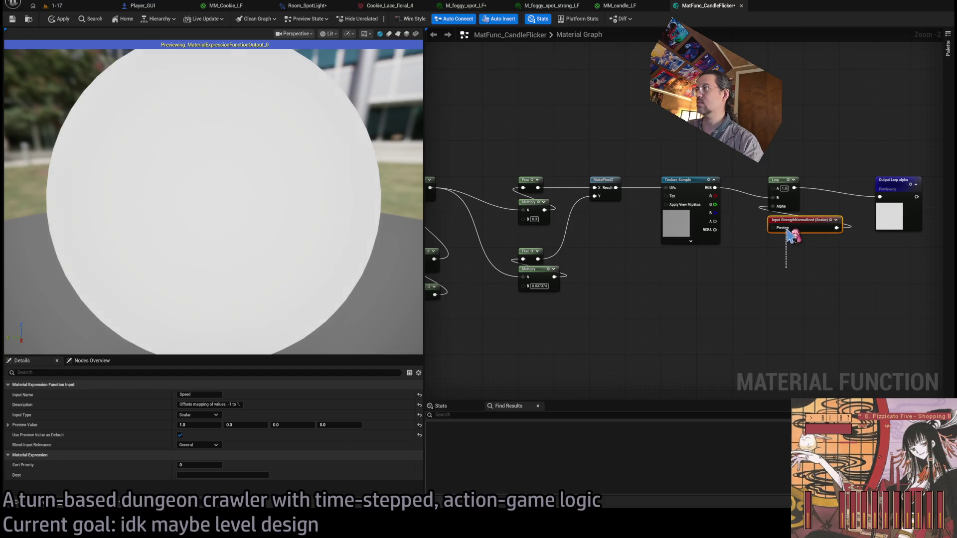
{"action": "left_click", "coordinate": [349, 425]}
{"action": "type", "text": "0.5"}
{"action": "key", "text": "Return"}
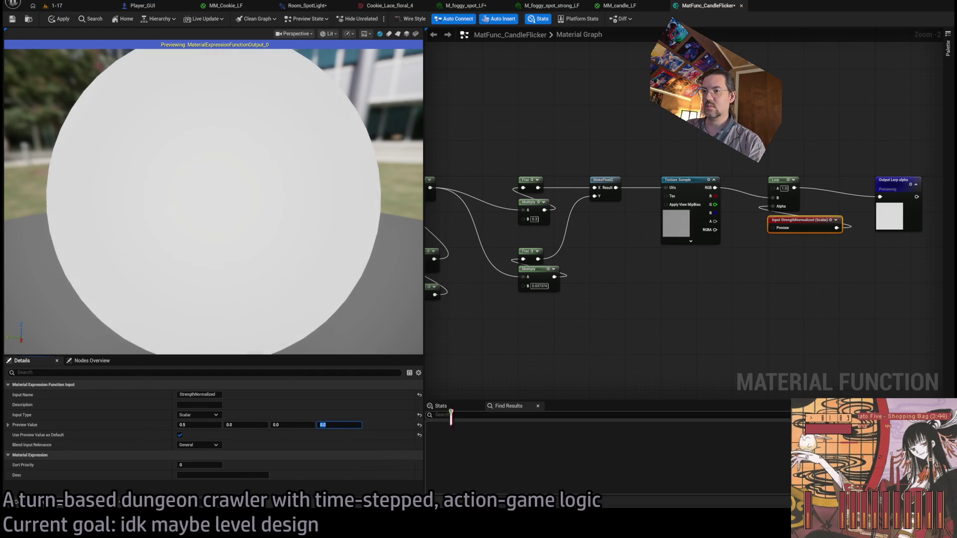
Give the Speed input the description 'Cycle' and go back to MM_candle_LF.
{"action": "left_click_drag", "start_coordinate": [583, 336], "coordinate": [721, 337]}
{"action": "left_click", "coordinate": [486, 230]}
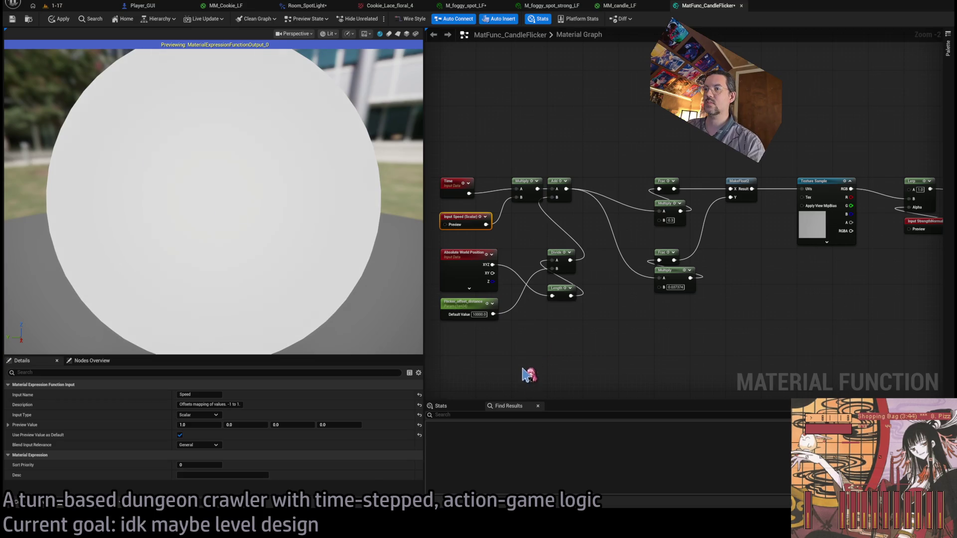
{"action": "left_click_drag", "start_coordinate": [546, 377], "coordinate": [600, 390]}
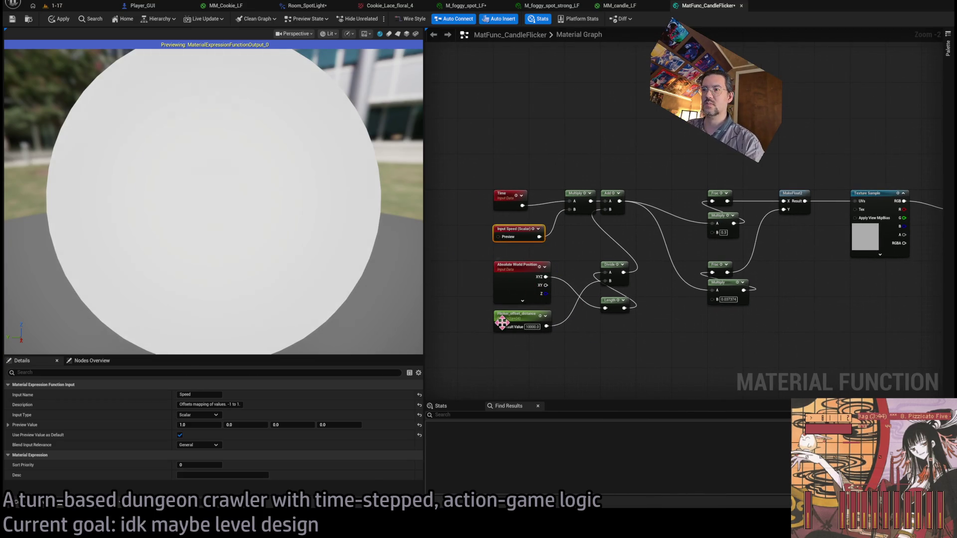
{"action": "left_click", "coordinate": [210, 405]}
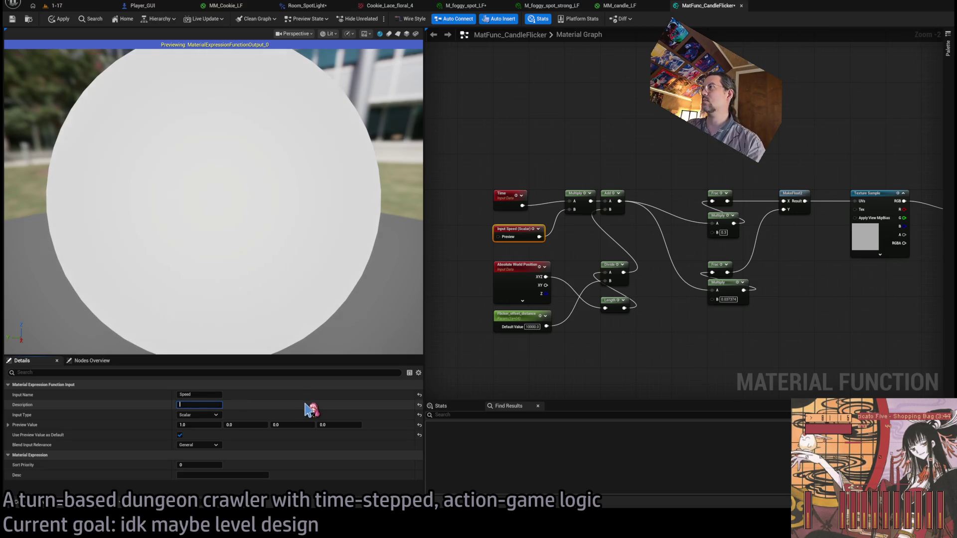
{"action": "type", "text": "S"}
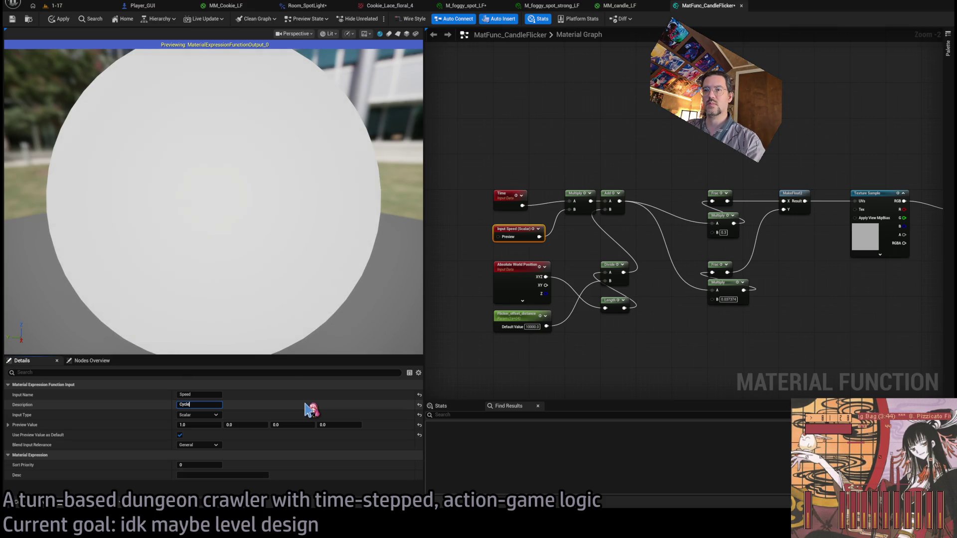
{"action": "left_click", "coordinate": [581, 242]}
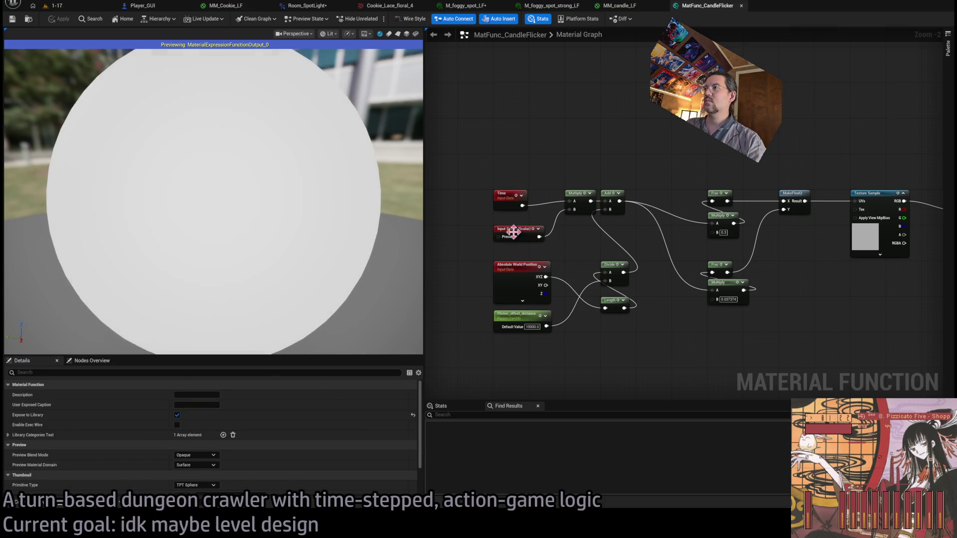
{"action": "left_click", "coordinate": [520, 230]}
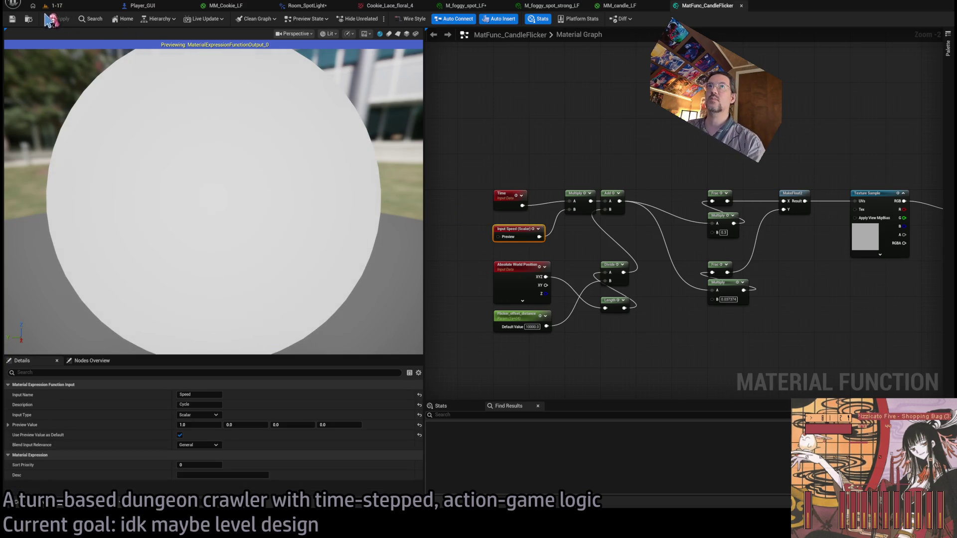
{"action": "left_click", "coordinate": [644, 6]}
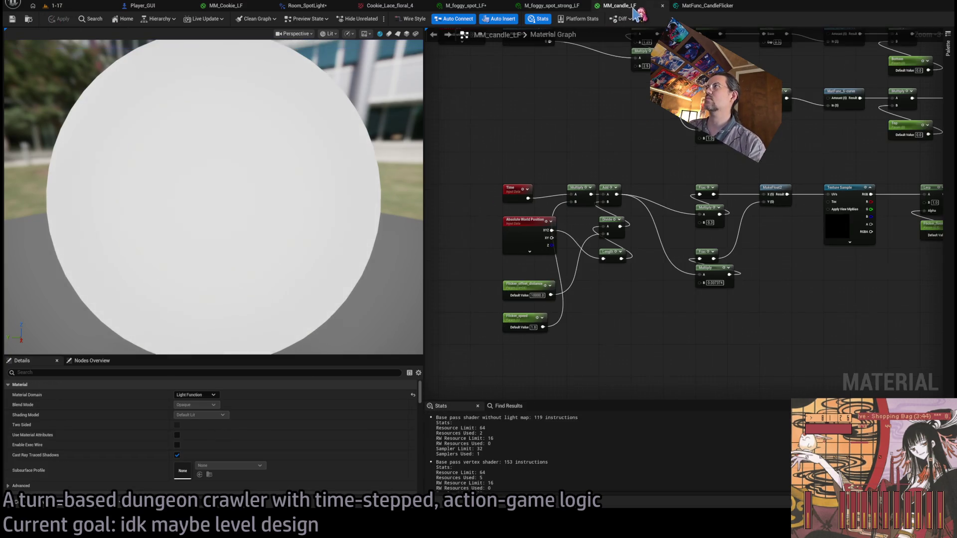
Add a MatFunc_CandleFlicker node fed by Flicker_speed and a one-minus of Flicker_floor.
{"action": "left_click_drag", "start_coordinate": [589, 260], "coordinate": [643, 235]}
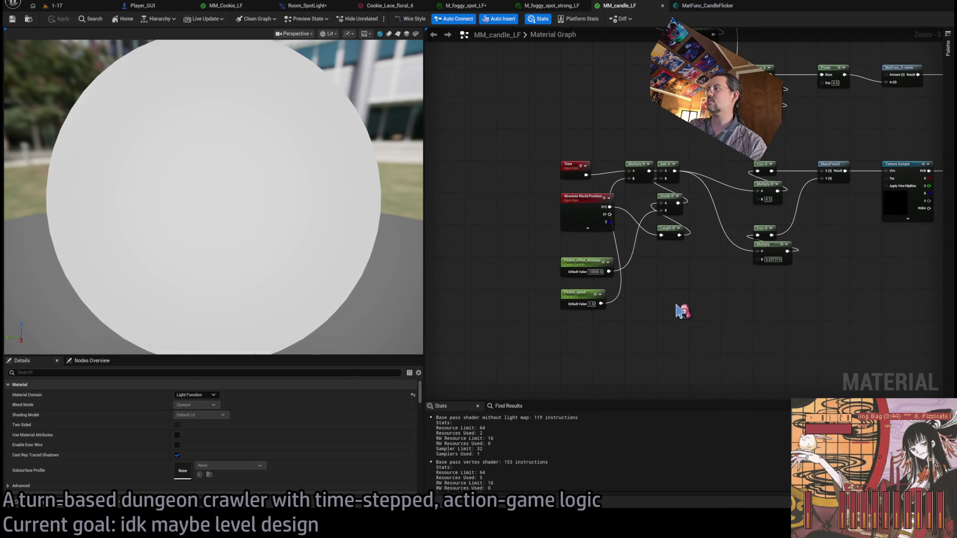
{"action": "key", "text": "ctrl+v"}
{"action": "scroll", "coordinate": [673, 289], "scroll_direction": "up", "scroll_amount": 2}
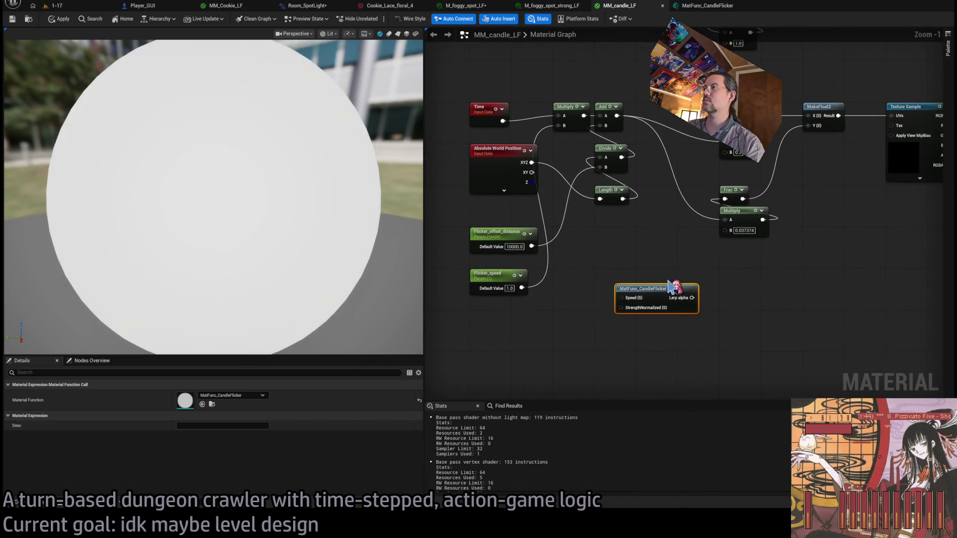
{"action": "left_click_drag", "start_coordinate": [521, 288], "coordinate": [622, 298]}
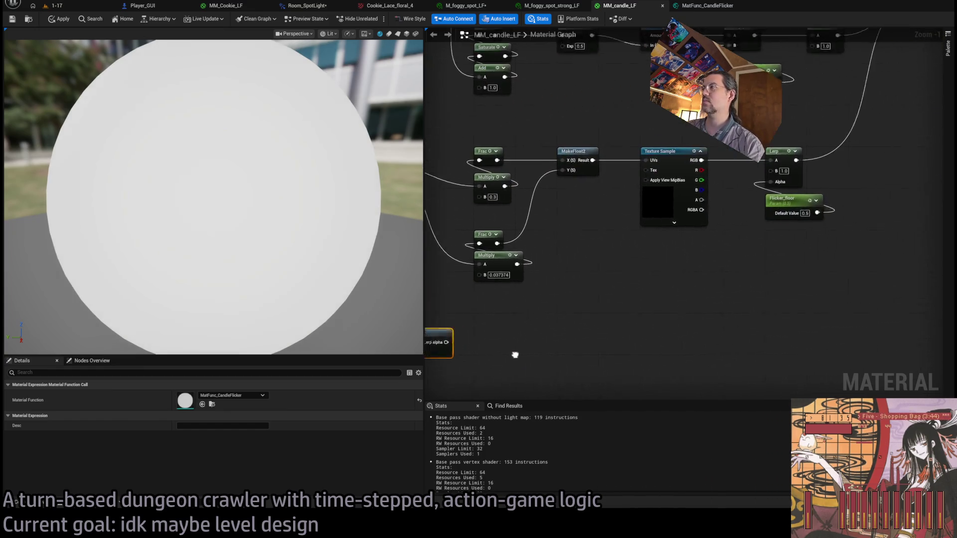
{"action": "left_click", "coordinate": [647, 377]}
{"action": "mouse_move", "coordinate": [647, 378]}
{"action": "left_mouse_down"}
{"action": "mouse_move", "coordinate": [751, 247]}
{"action": "mouse_move", "coordinate": [647, 287]}
{"action": "mouse_move", "coordinate": [625, 319]}
{"action": "mouse_move", "coordinate": [629, 271]}
{"action": "mouse_move", "coordinate": [585, 233]}
{"action": "left_mouse_up"}
{"action": "mouse_move", "coordinate": [638, 277]}
{"action": "left_mouse_down"}
{"action": "mouse_move", "coordinate": [613, 298]}
{"action": "mouse_move", "coordinate": [596, 285]}
{"action": "left_mouse_up"}
{"action": "left_click", "coordinate": [612, 305], "text": "ctrl"}
Route the function's Lerp alpha output in place of the old Lerp, apply, and return to level 1-17.
{"action": "scroll", "coordinate": [590, 272], "scroll_direction": "down", "scroll_amount": 1}
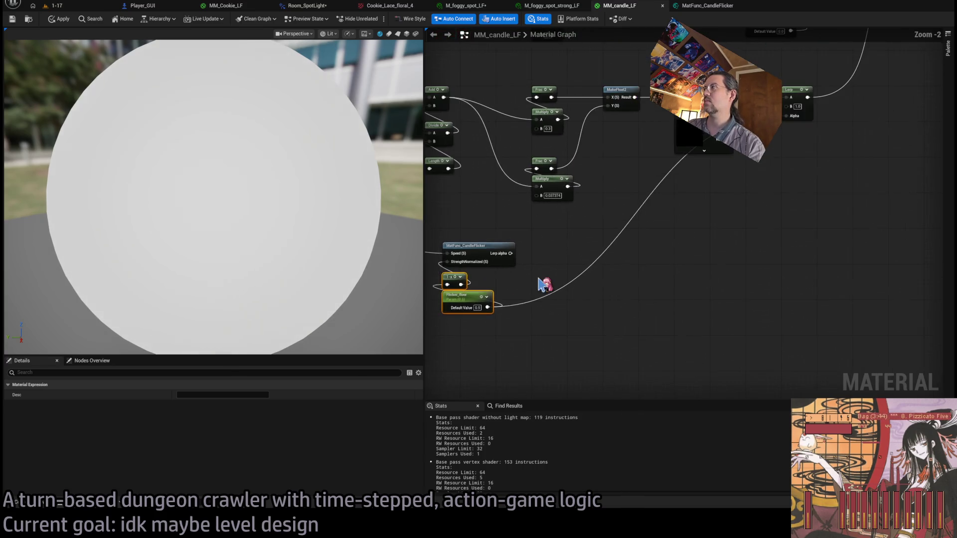
{"action": "mouse_move", "coordinate": [800, 217]}
{"action": "left_mouse_down"}
{"action": "mouse_move", "coordinate": [818, 273]}
{"action": "mouse_move", "coordinate": [502, 373]}
{"action": "left_mouse_up"}
{"action": "key", "text": "Home"}
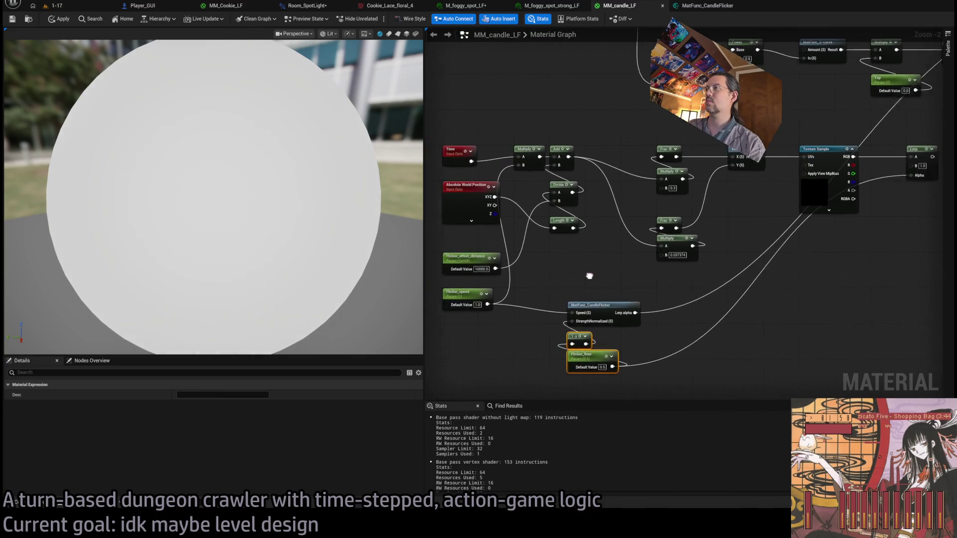
{"action": "left_click", "coordinate": [59, 18]}
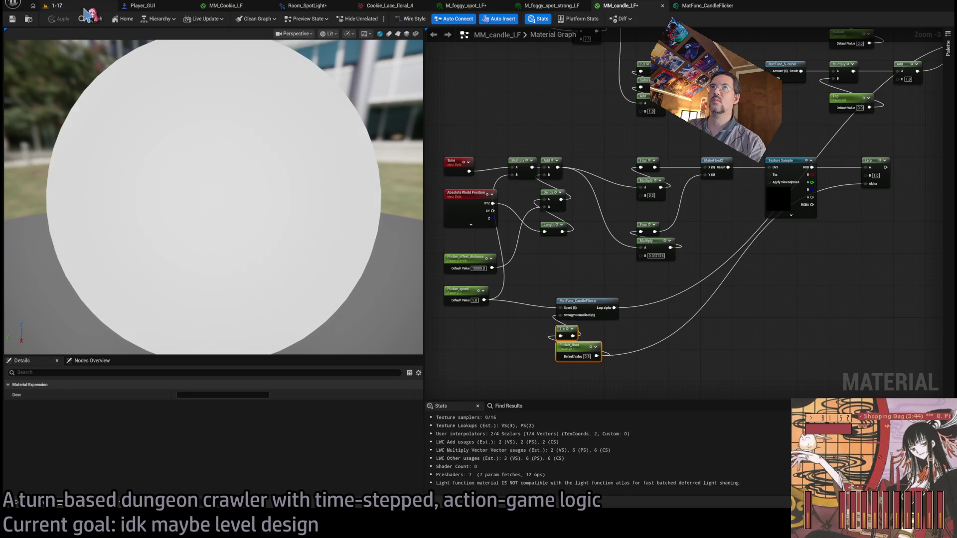
{"action": "left_click", "coordinate": [79, 7]}
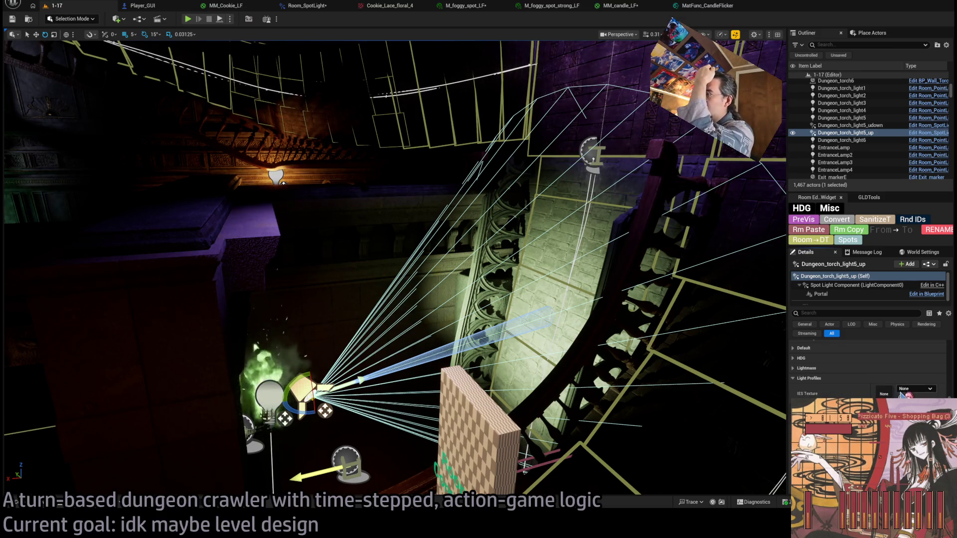
Set the Dungeon_torch_light5_up spotlight's Light Function Material to MM_candle_LF.
{"action": "scroll", "coordinate": [847, 383], "scroll_direction": "down", "scroll_amount": 5}
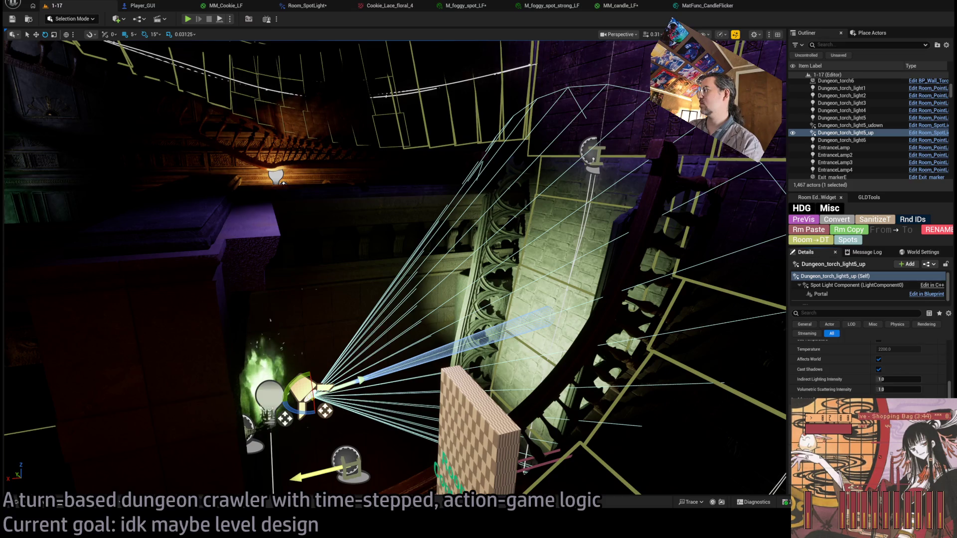
{"action": "scroll", "coordinate": [827, 387], "scroll_direction": "down", "scroll_amount": 10}
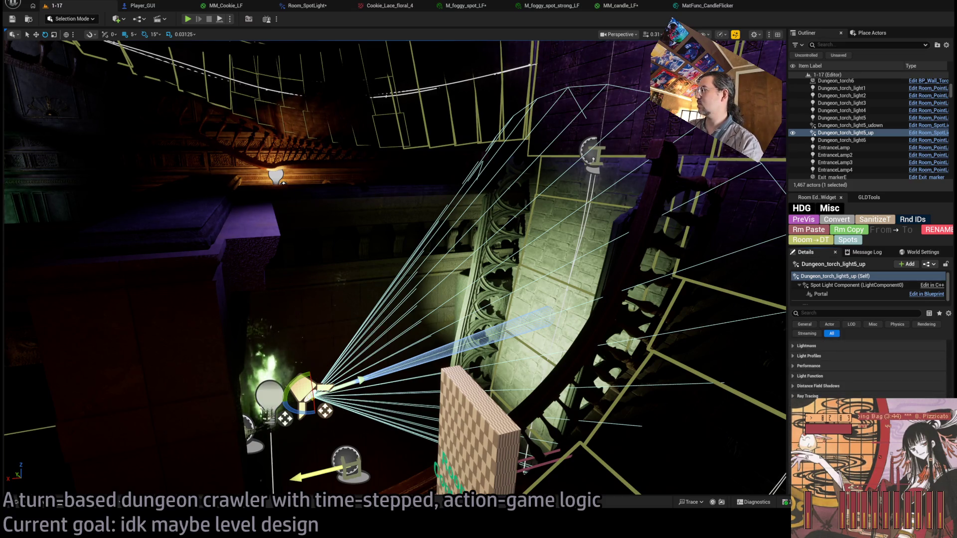
{"action": "scroll", "coordinate": [837, 377], "scroll_direction": "down", "scroll_amount": 5}
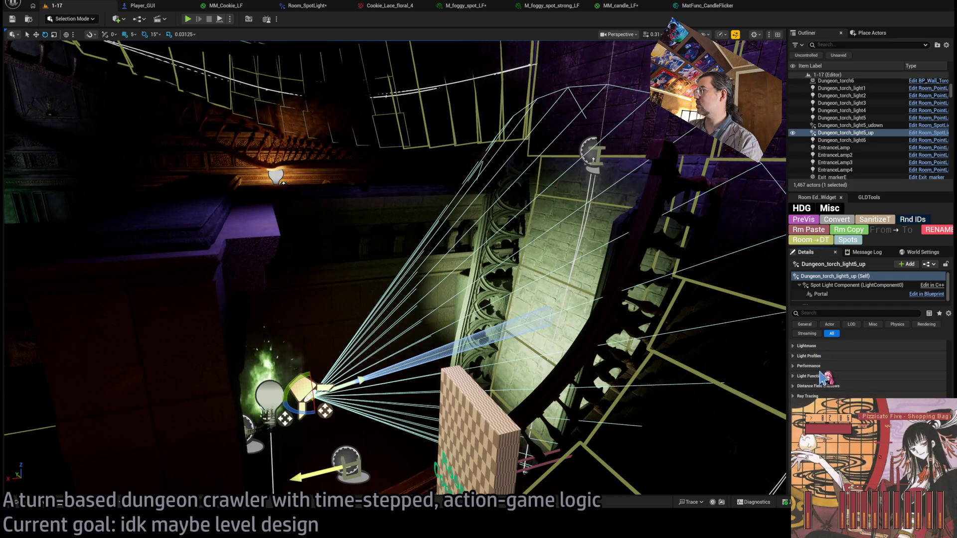
{"action": "left_click", "coordinate": [820, 376]}
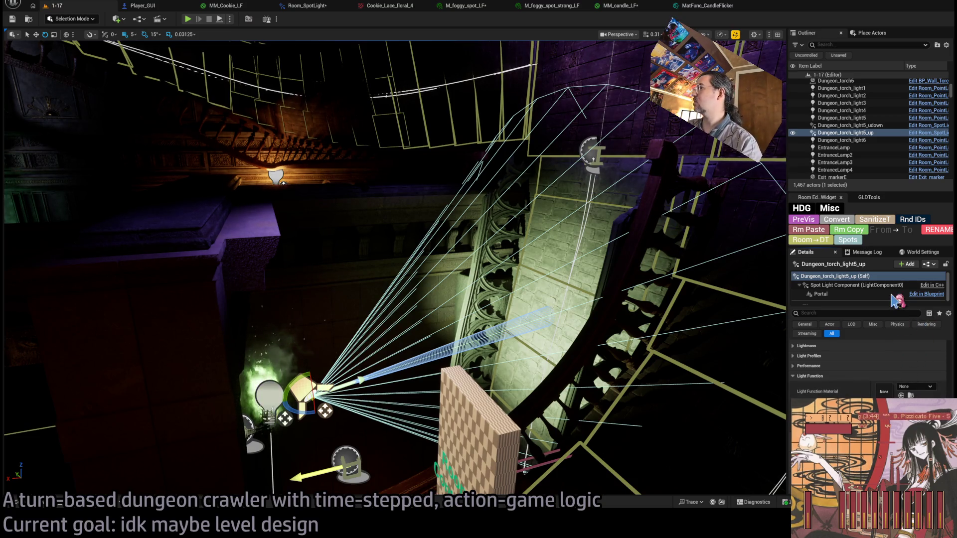
{"action": "left_click_drag", "start_coordinate": [448, 249], "coordinate": [429, 269]}
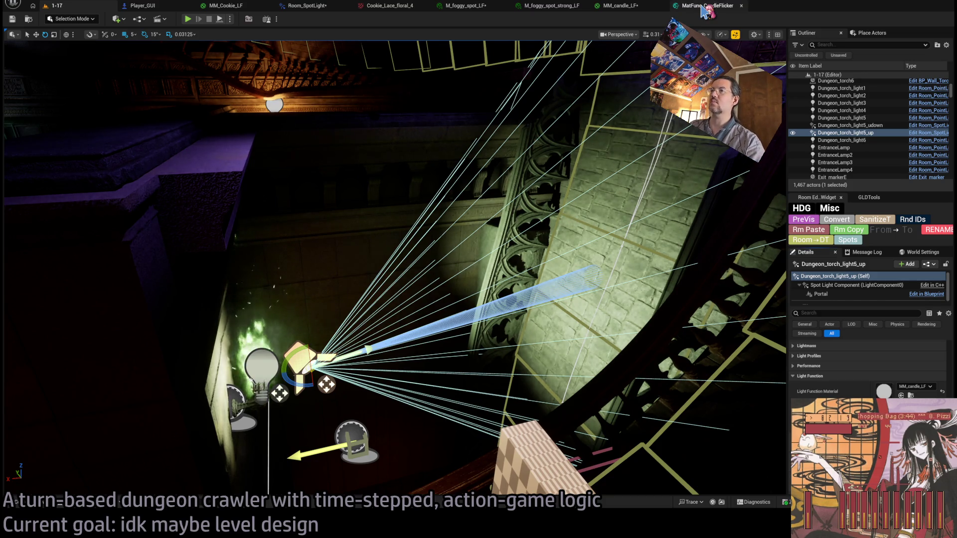
{"action": "left_click", "coordinate": [705, 11]}
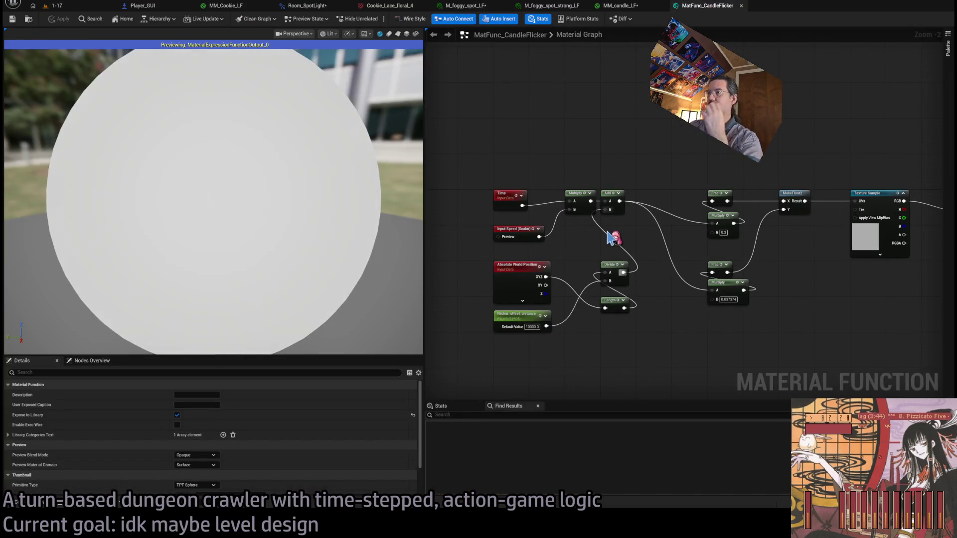
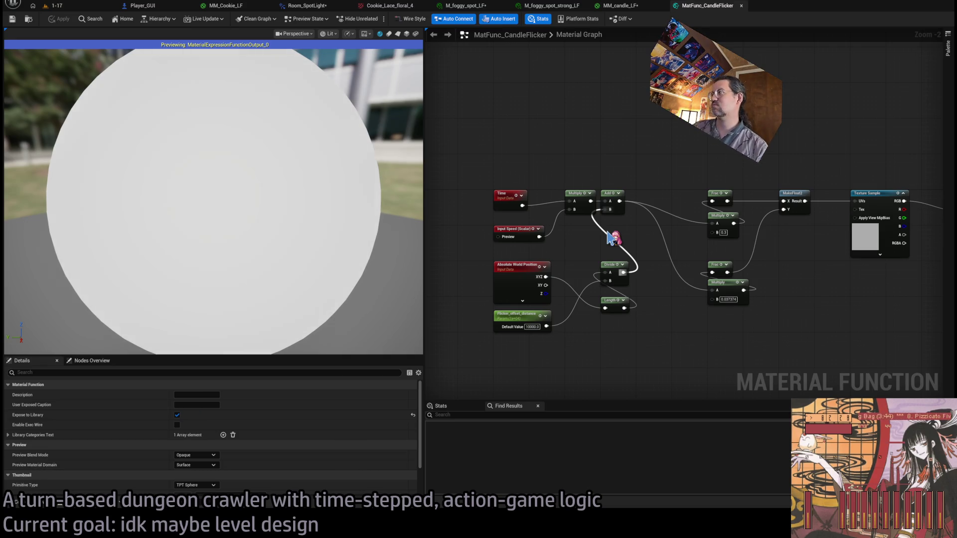
Delete the inline Time, World Position and Flicker_offset flicker nodes from MM_candle_LF.
{"action": "left_click_drag", "start_coordinate": [741, 209], "coordinate": [658, 182]}
{"action": "left_click", "coordinate": [620, 6]}
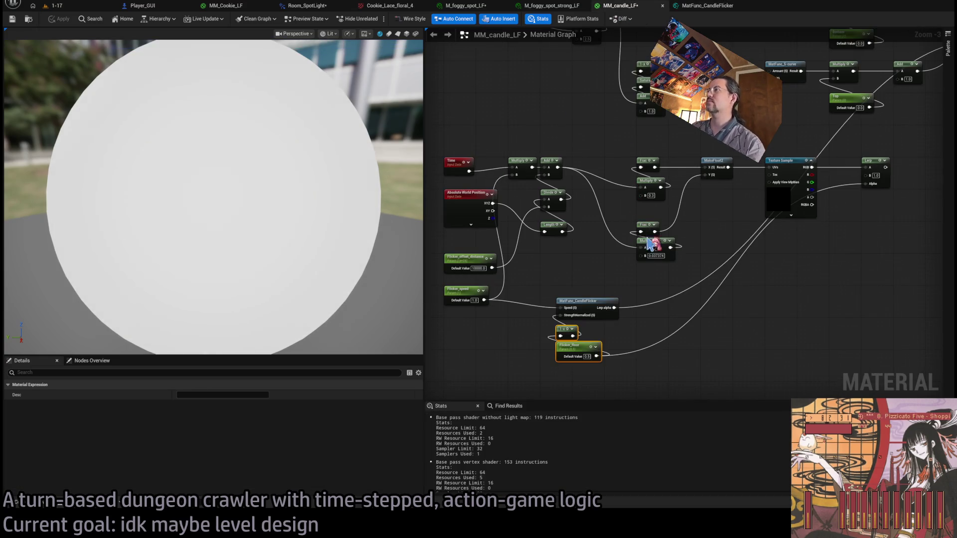
{"action": "scroll", "coordinate": [661, 288], "scroll_direction": "down", "scroll_amount": 1}
{"action": "left_click_drag", "start_coordinate": [842, 190], "coordinate": [555, 276]}
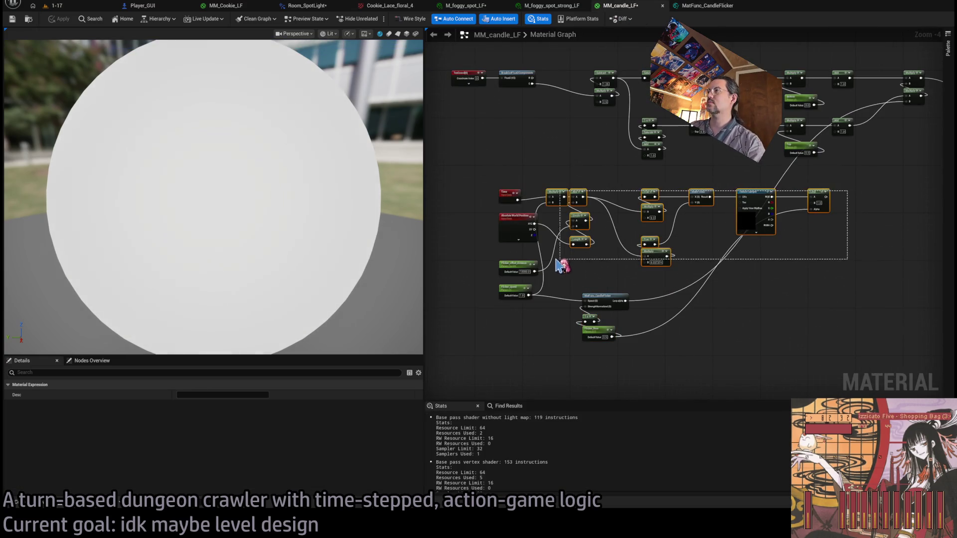
{"action": "key", "text": "Delete"}
{"action": "left_click_drag", "start_coordinate": [555, 199], "coordinate": [508, 236]}
{"action": "key", "text": "Delete"}
{"action": "left_click", "coordinate": [516, 263]}
{"action": "key", "text": "Delete"}
Arrange Flicker_speed, 1-x and Flicker_floor neatly beside the CandleFlicker function node.
{"action": "left_click_drag", "start_coordinate": [513, 272], "coordinate": [633, 344]}
{"action": "mouse_move", "coordinate": [608, 304]}
{"action": "left_mouse_down"}
{"action": "mouse_move", "coordinate": [669, 258]}
{"action": "mouse_move", "coordinate": [784, 210]}
{"action": "mouse_move", "coordinate": [762, 205]}
{"action": "left_mouse_up"}
{"action": "scroll", "coordinate": [668, 207], "scroll_direction": "up", "scroll_amount": 5}
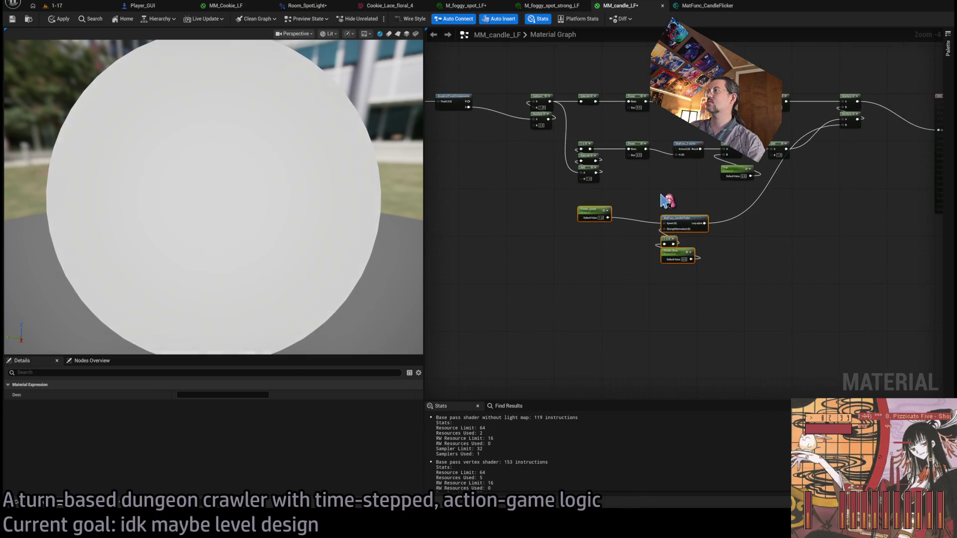
{"action": "left_click", "coordinate": [669, 207]}
{"action": "left_click_drag", "start_coordinate": [641, 289], "coordinate": [700, 342]}
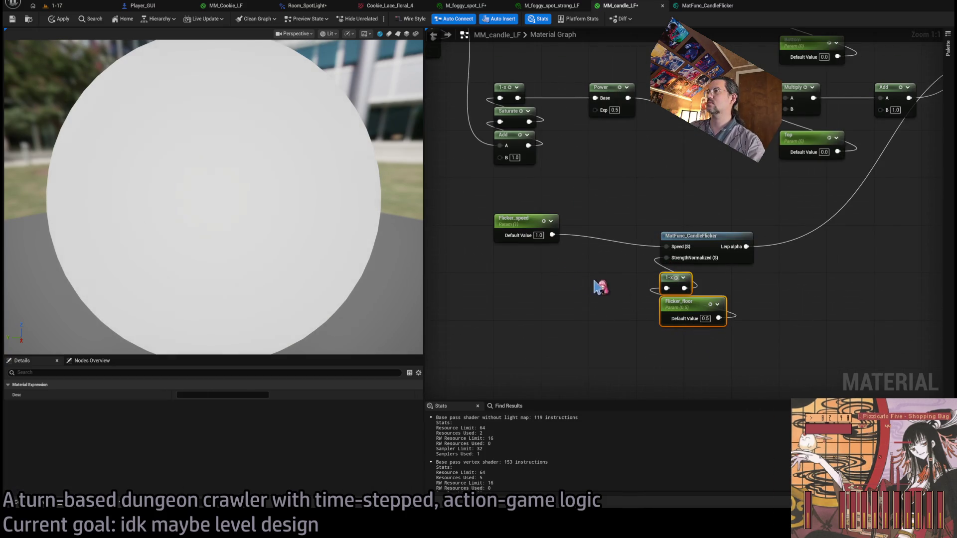
{"action": "left_click_drag", "start_coordinate": [664, 282], "coordinate": [499, 258]}
{"action": "left_click_drag", "start_coordinate": [476, 209], "coordinate": [557, 283]}
{"action": "mouse_move", "coordinate": [703, 240]}
{"action": "left_mouse_down"}
{"action": "mouse_move", "coordinate": [650, 243]}
{"action": "mouse_move", "coordinate": [678, 234]}
{"action": "left_mouse_up"}
{"action": "left_click_drag", "start_coordinate": [568, 209], "coordinate": [498, 314]}
{"action": "left_click_drag", "start_coordinate": [517, 230], "coordinate": [516, 242]}
{"action": "mouse_move", "coordinate": [654, 257]}
{"action": "left_mouse_down"}
{"action": "mouse_move", "coordinate": [566, 353]}
{"action": "mouse_move", "coordinate": [504, 363]}
{"action": "mouse_move", "coordinate": [703, 247]}
{"action": "mouse_move", "coordinate": [651, 244]}
{"action": "left_mouse_up"}
Move the flicker group below the main chain, then return to the CandleFlicker function graph.
{"action": "left_click_drag", "start_coordinate": [703, 374], "coordinate": [480, 214]}
{"action": "scroll", "coordinate": [627, 305], "scroll_direction": "down", "scroll_amount": 3}
{"action": "mouse_move", "coordinate": [627, 306]}
{"action": "left_mouse_down"}
{"action": "mouse_move", "coordinate": [575, 332]}
{"action": "mouse_move", "coordinate": [806, 305]}
{"action": "mouse_move", "coordinate": [753, 305]}
{"action": "left_mouse_up"}
{"action": "left_click", "coordinate": [753, 271]}
{"action": "left_click_drag", "start_coordinate": [754, 271], "coordinate": [659, 259]}
{"action": "left_click_drag", "start_coordinate": [566, 250], "coordinate": [621, 240]}
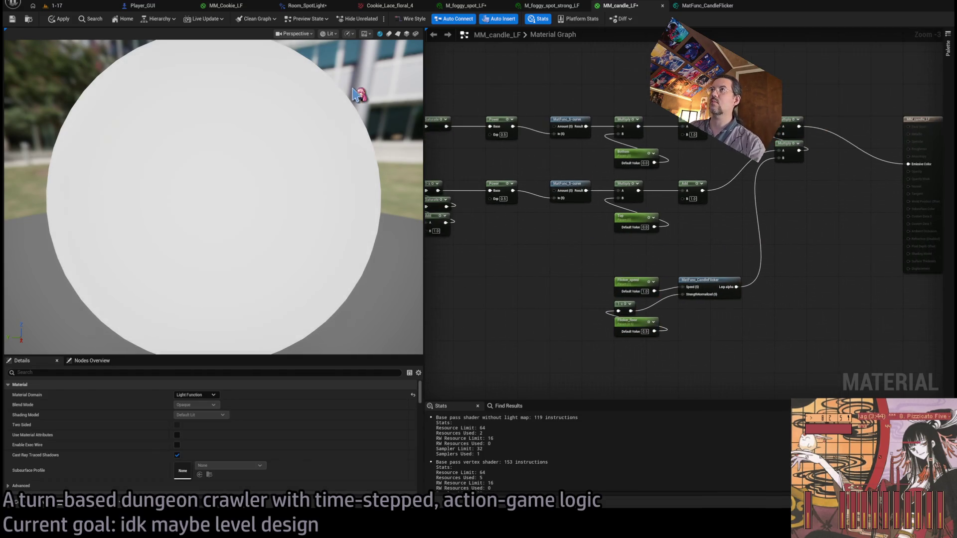
{"action": "left_click", "coordinate": [702, 8]}
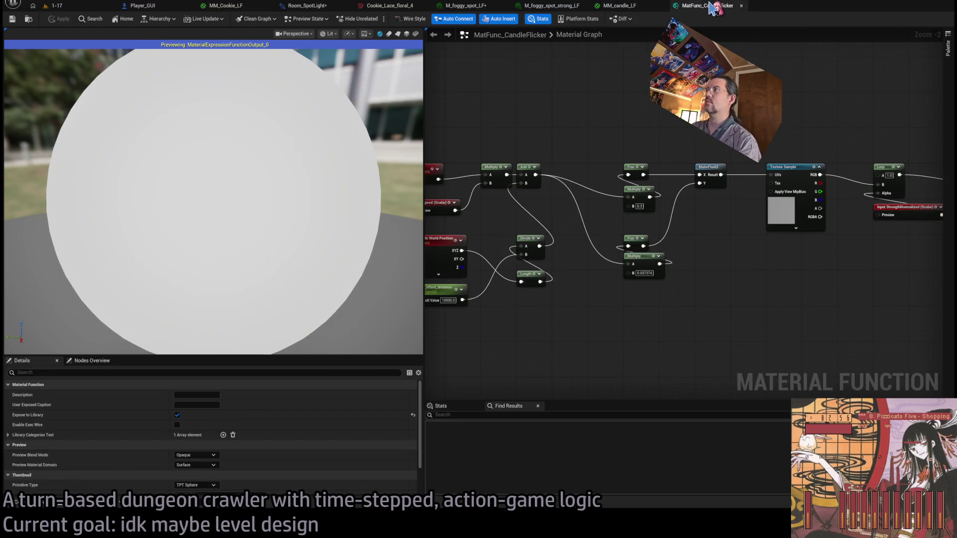
Select the candle's flicker parameters and CandleFlicker call, and clear space in MM_Cookie_LF.
{"action": "left_click", "coordinate": [620, 6]}
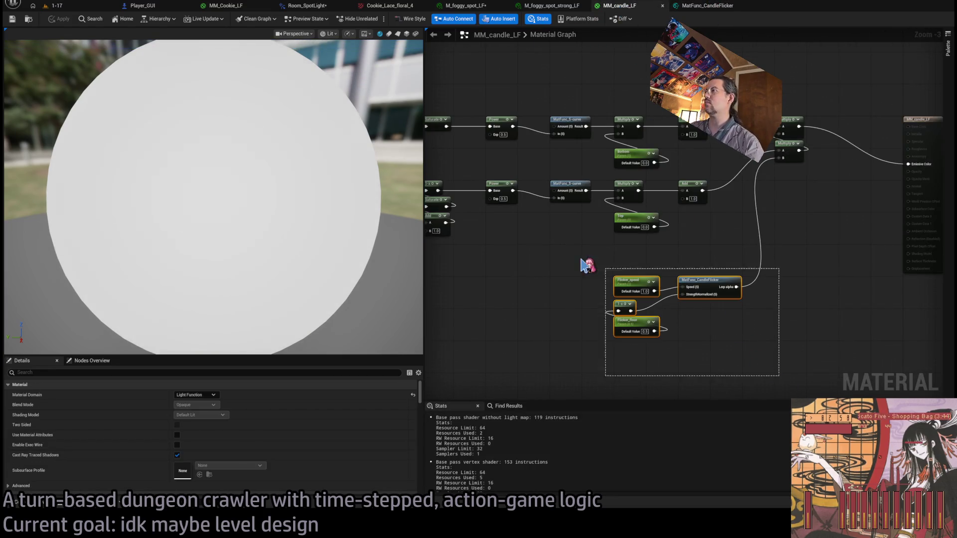
{"action": "left_click_drag", "start_coordinate": [589, 262], "coordinate": [592, 264]}
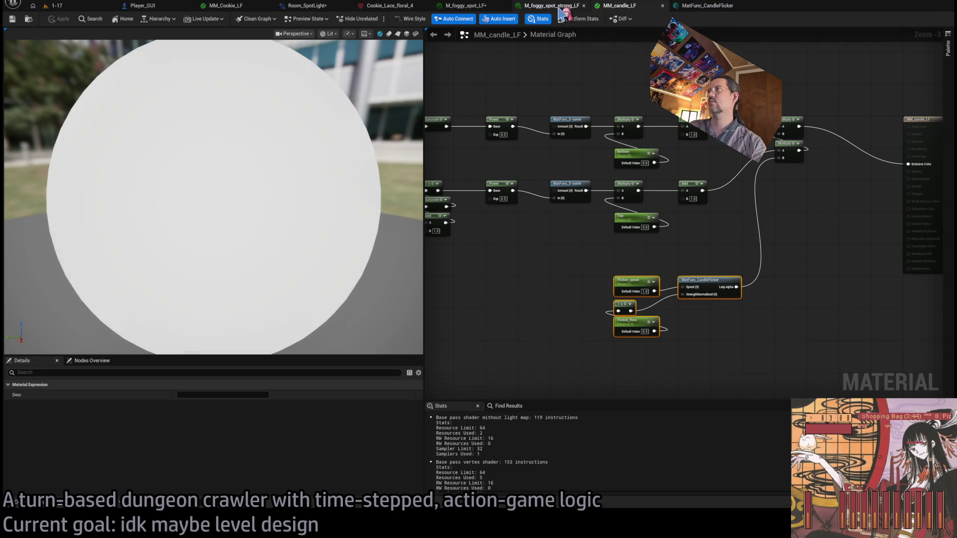
{"action": "left_click", "coordinate": [226, 5]}
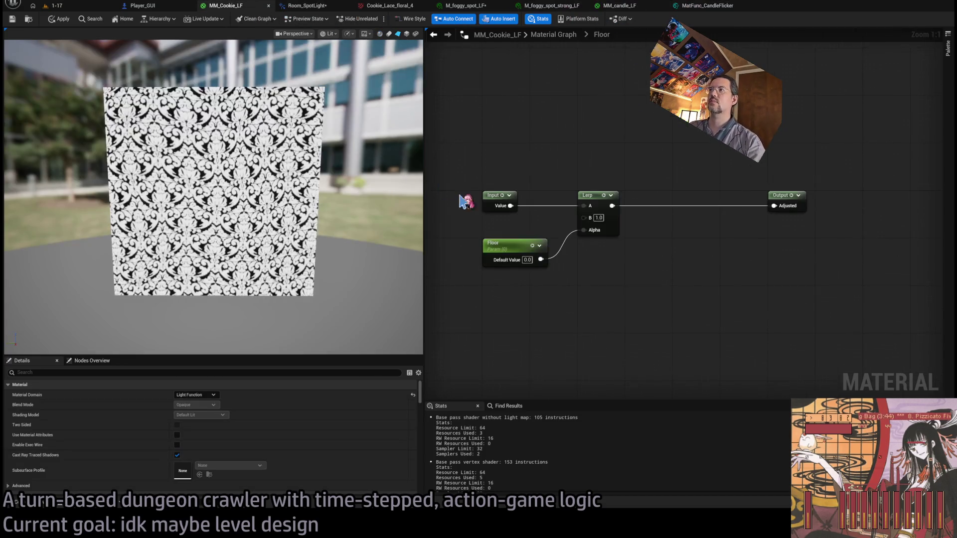
{"action": "scroll", "coordinate": [557, 53], "scroll_direction": "up", "scroll_amount": 1}
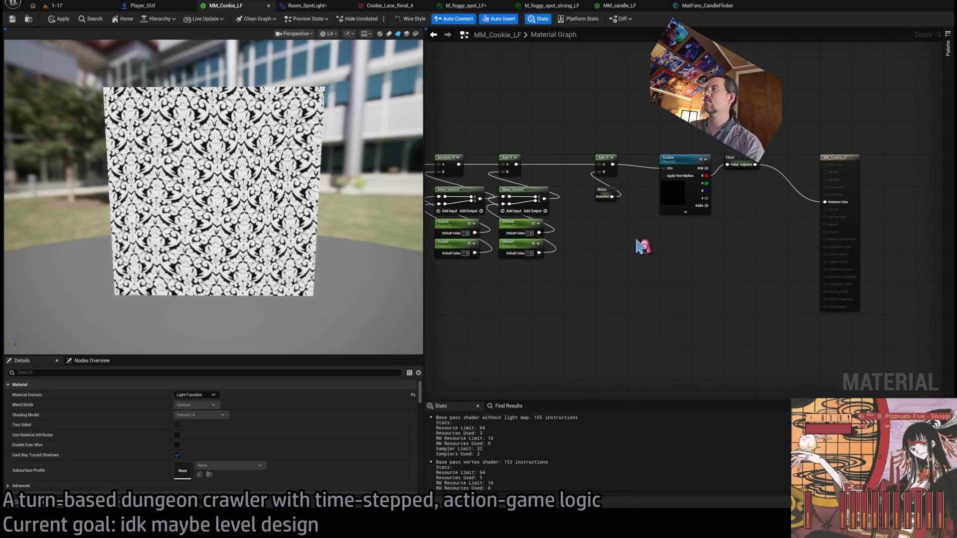
{"action": "scroll", "coordinate": [618, 295], "scroll_direction": "down", "scroll_amount": 1}
{"action": "scroll", "coordinate": [613, 325], "scroll_direction": "up", "scroll_amount": 1}
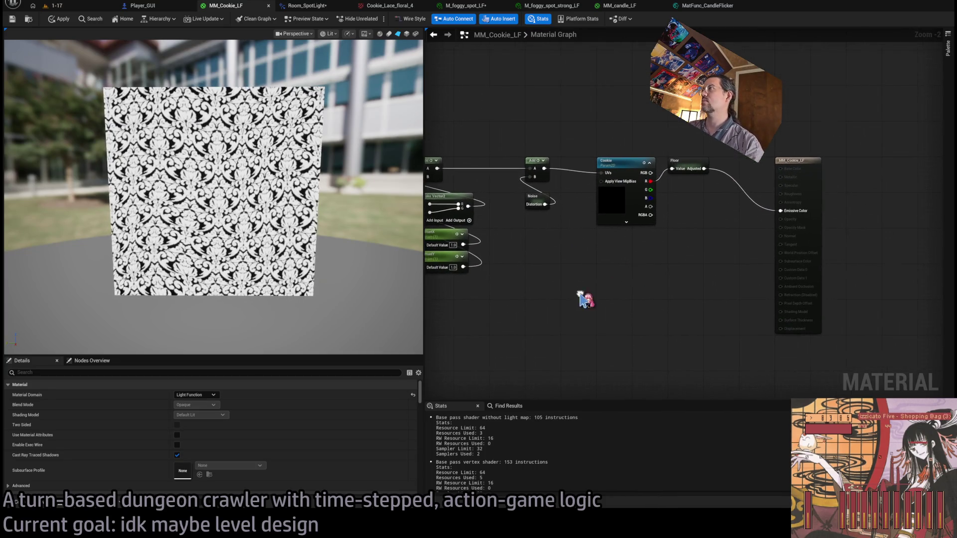
{"action": "scroll", "coordinate": [633, 267], "scroll_direction": "up", "scroll_amount": 1}
{"action": "scroll", "coordinate": [633, 267], "scroll_direction": "down", "scroll_amount": 1}
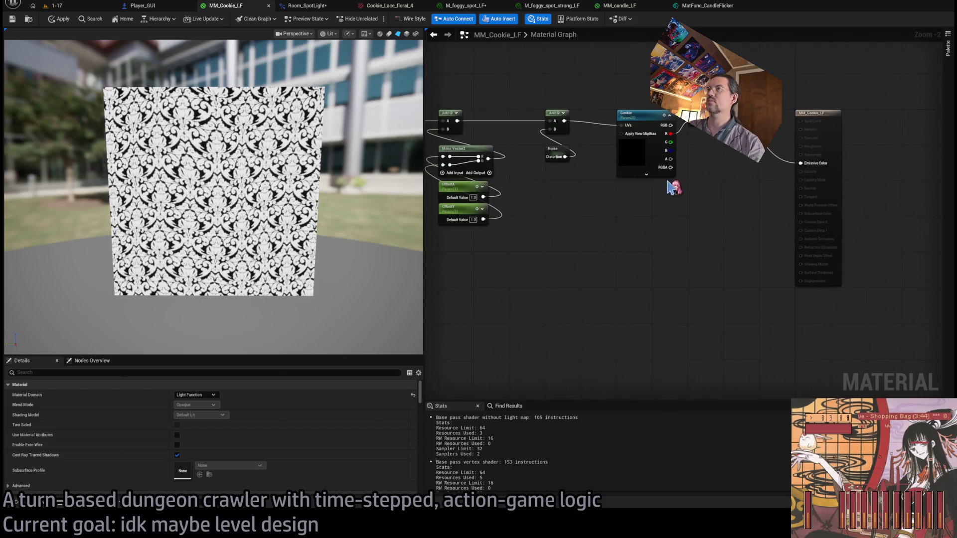
{"action": "left_click_drag", "start_coordinate": [575, 293], "coordinate": [512, 299]}
{"action": "left_click_drag", "start_coordinate": [774, 181], "coordinate": [709, 197]}
{"action": "left_click_drag", "start_coordinate": [650, 177], "coordinate": [673, 177]}
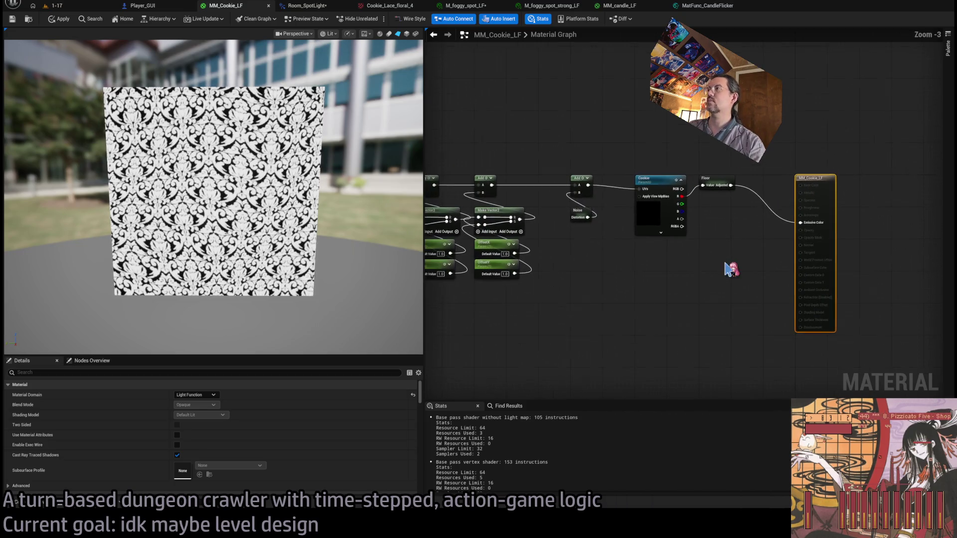
Paste the flicker node group into MM_Cookie_LF and position it.
{"action": "left_click", "coordinate": [715, 7]}
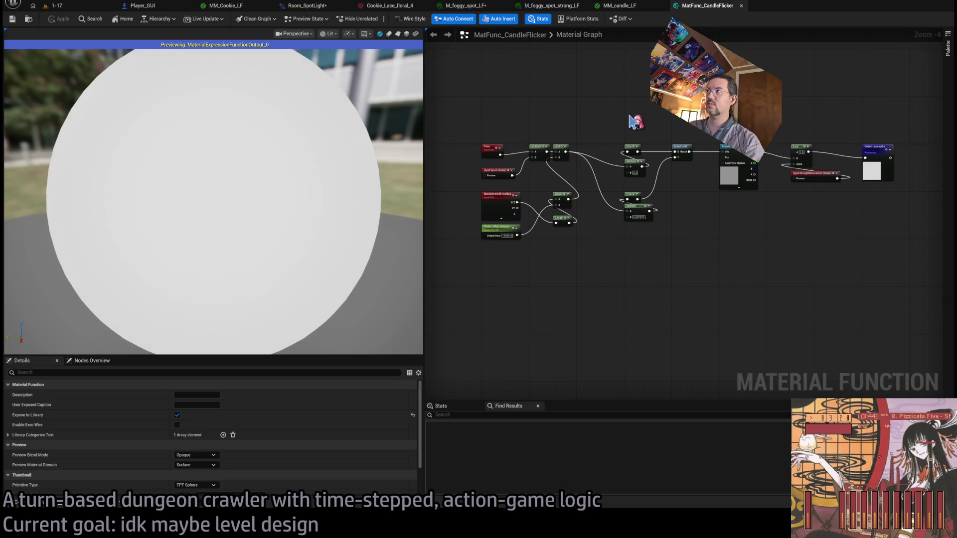
{"action": "left_click", "coordinate": [628, 8]}
{"action": "left_click", "coordinate": [663, 13]}
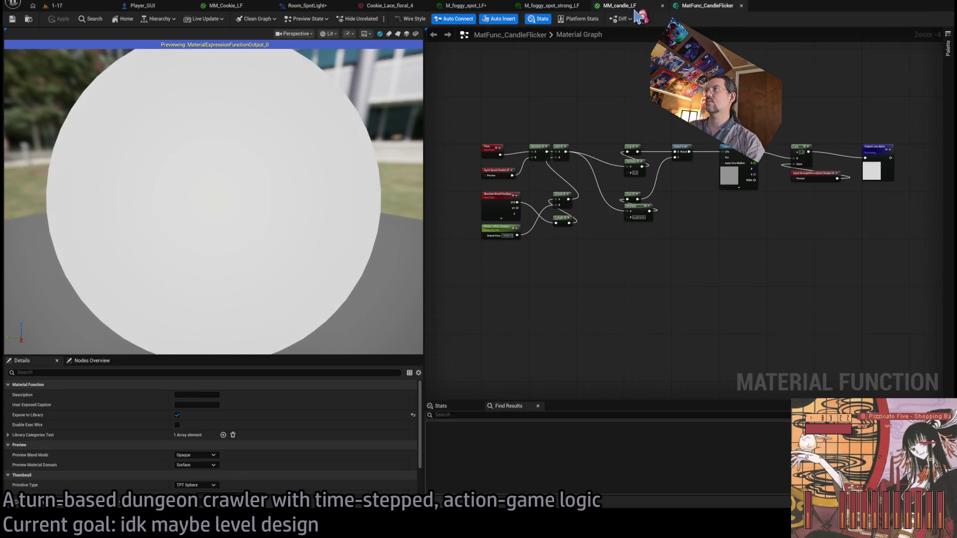
{"action": "left_click", "coordinate": [551, 8]}
{"action": "left_click", "coordinate": [473, 7]}
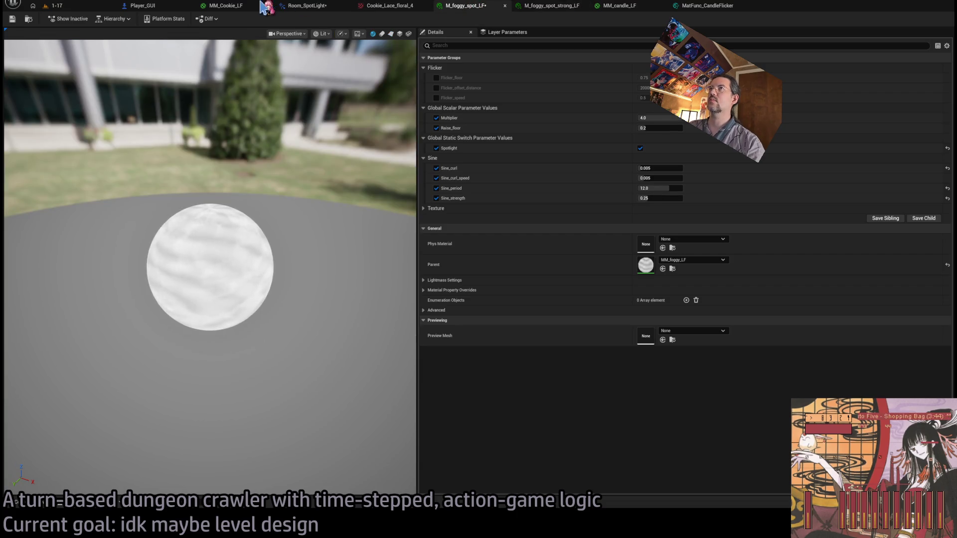
{"action": "left_click", "coordinate": [262, 7]}
{"action": "key", "text": "ctrl+v"}
{"action": "left_click_drag", "start_coordinate": [693, 328], "coordinate": [673, 307]}
Rename Flicker_floor to FlickerStrength and Flicker_speed to FlickerSpeed.
{"action": "left_click", "coordinate": [575, 357]}
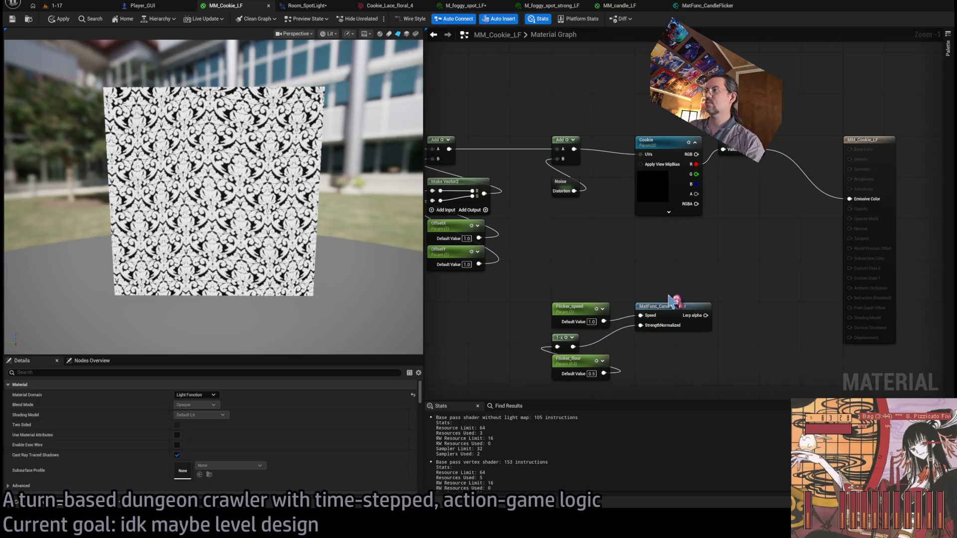
{"action": "left_click", "coordinate": [577, 359]}
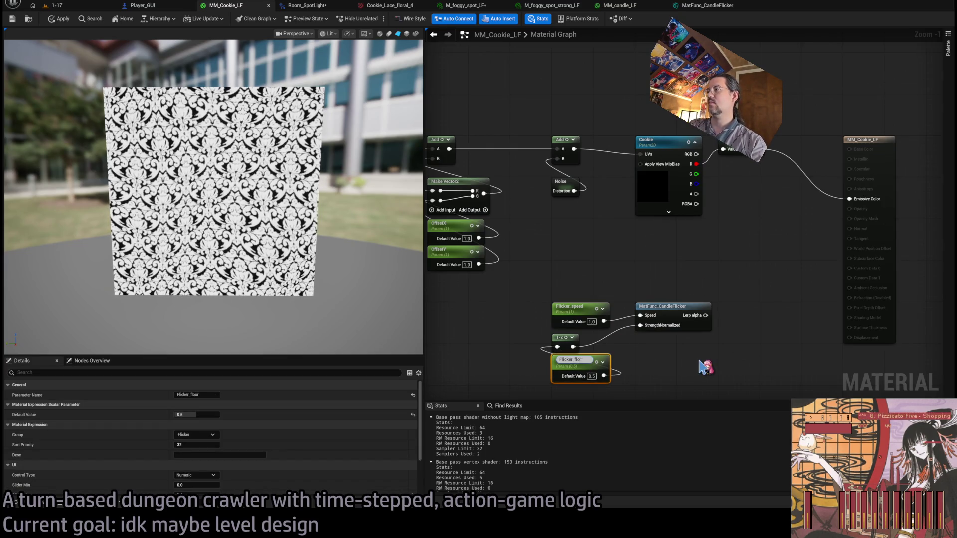
{"action": "type", "text": "Strength"}
{"action": "key", "text": "Return"}
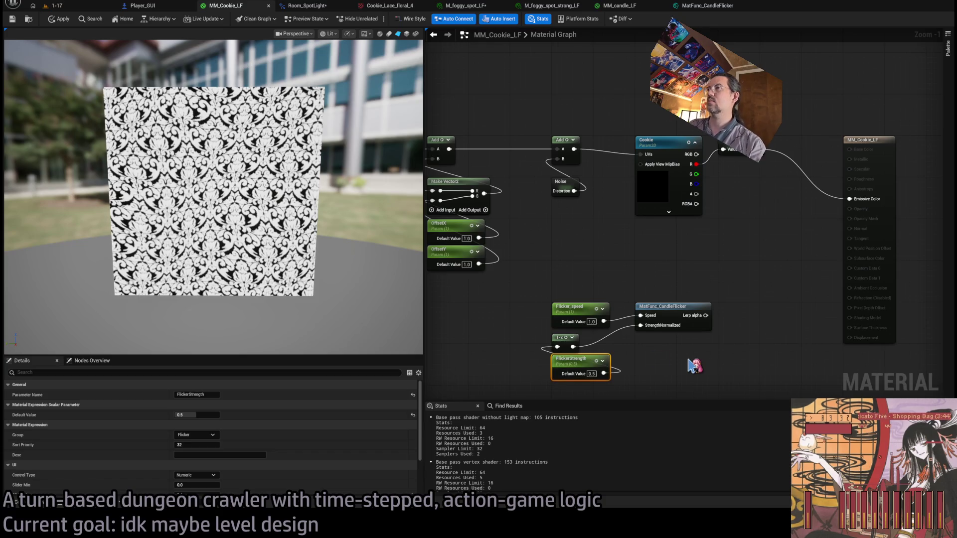
{"action": "left_click", "coordinate": [570, 305]}
{"action": "double_click", "coordinate": [578, 309]}
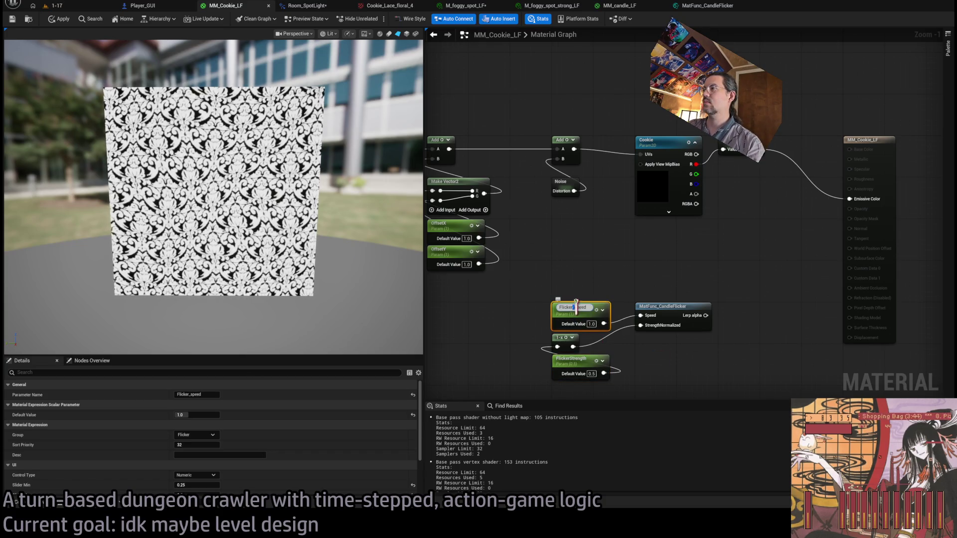
{"action": "type", "text": "Sed"}
{"action": "key", "text": "Return"}
Delete the 1-x node and wire FlickerStrength directly into StrengthNormalized.
{"action": "left_click", "coordinate": [568, 337]}
{"action": "key", "text": "Delete"}
{"action": "left_click", "coordinate": [591, 366]}
{"action": "mouse_move", "coordinate": [591, 366]}
{"action": "left_mouse_down"}
{"action": "mouse_move", "coordinate": [590, 346]}
{"action": "mouse_move", "coordinate": [612, 355]}
{"action": "mouse_move", "coordinate": [640, 325]}
{"action": "left_mouse_up"}
{"action": "left_click", "coordinate": [573, 380]}
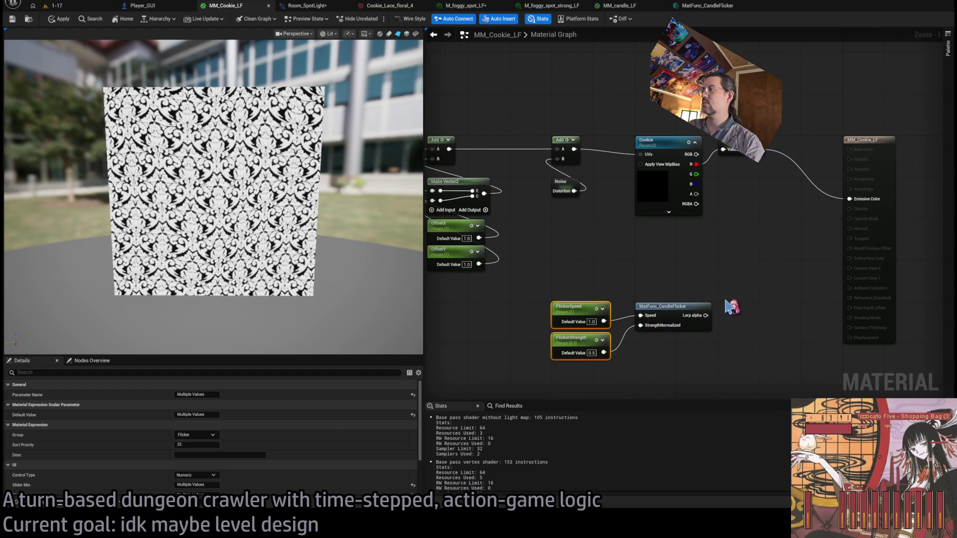
{"action": "mouse_move", "coordinate": [651, 336]}
{"action": "left_mouse_down"}
{"action": "mouse_move", "coordinate": [794, 220]}
{"action": "mouse_move", "coordinate": [699, 279]}
{"action": "left_mouse_up"}
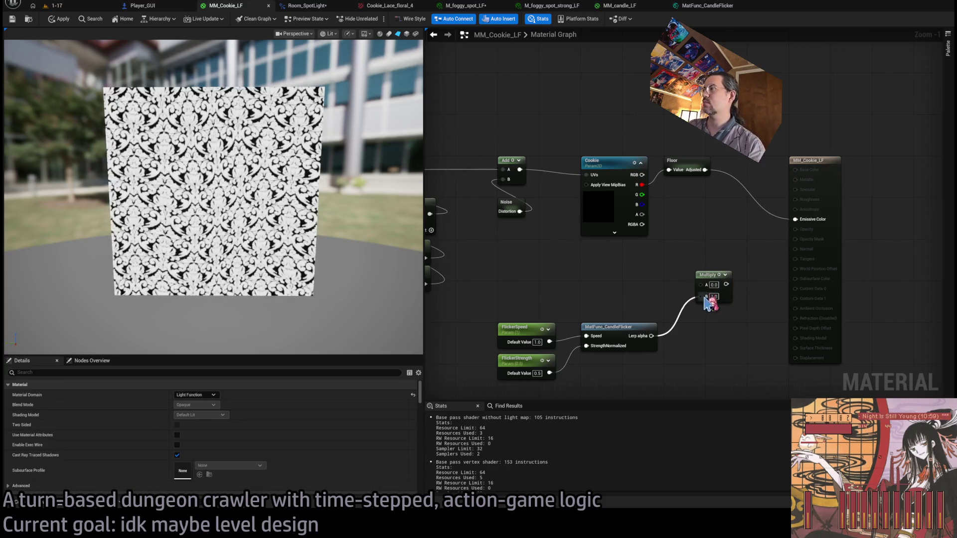
{"action": "double_click", "coordinate": [621, 327]}
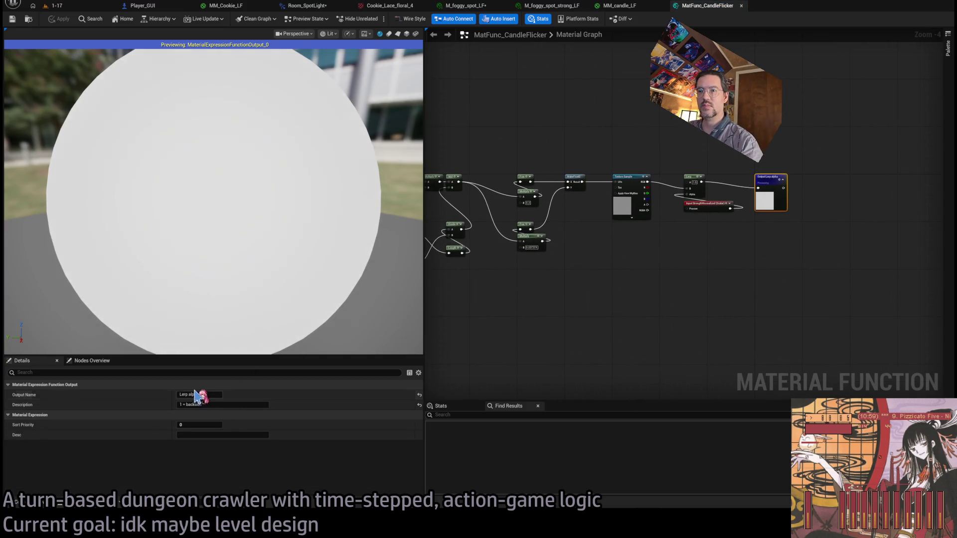
Set the CandleFlicker Output node's name to FlickeringScalar, then go back to MM_candle_LF.
{"action": "left_click", "coordinate": [197, 395]}
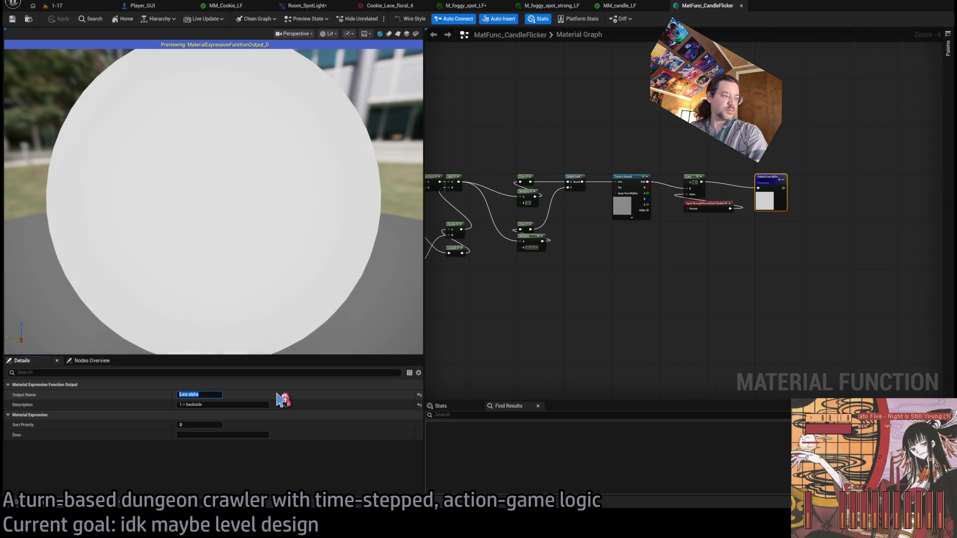
{"action": "type", "text": "FlickerSc"}
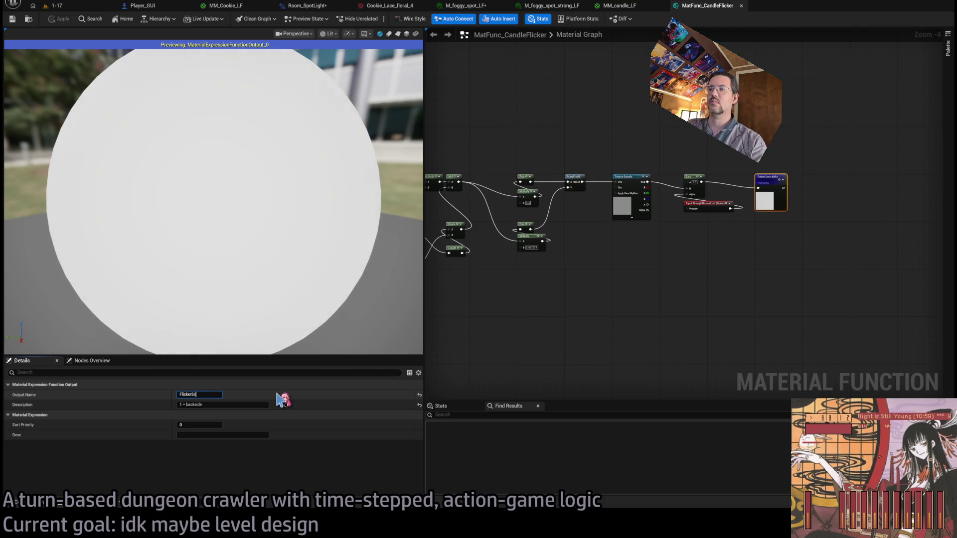
{"action": "key", "text": "Return"}
{"action": "left_click", "coordinate": [640, 293]}
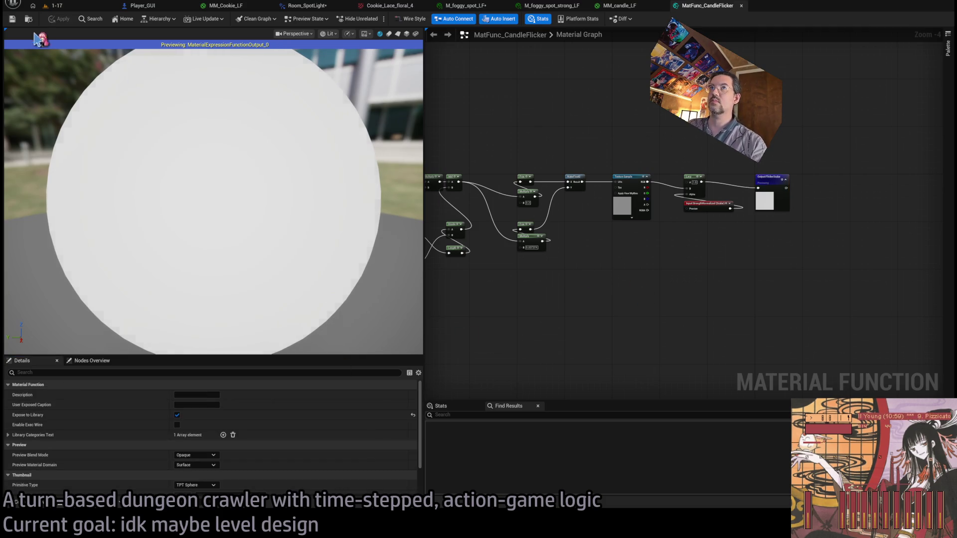
{"action": "left_click", "coordinate": [769, 197]}
{"action": "type", "text": "FlickeringScalar"}
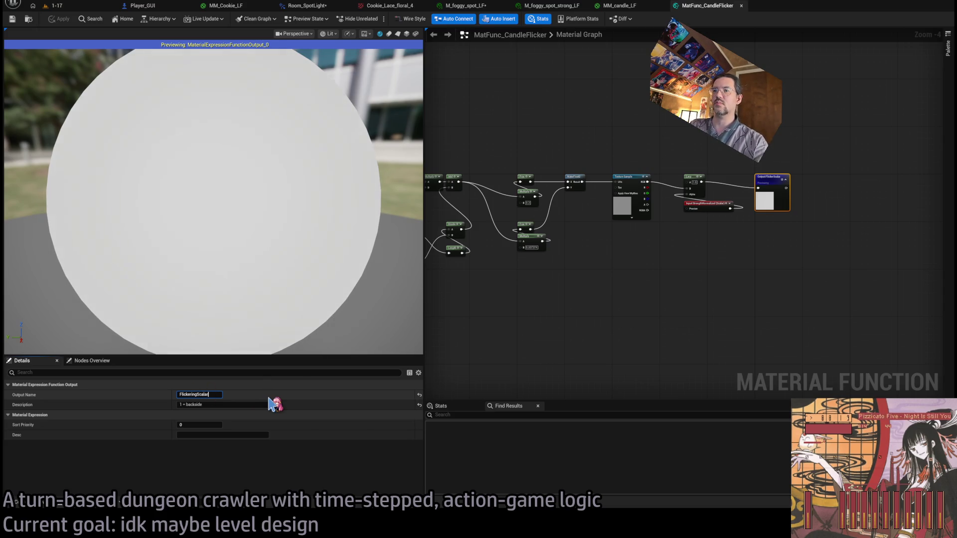
{"action": "key", "text": "Return"}
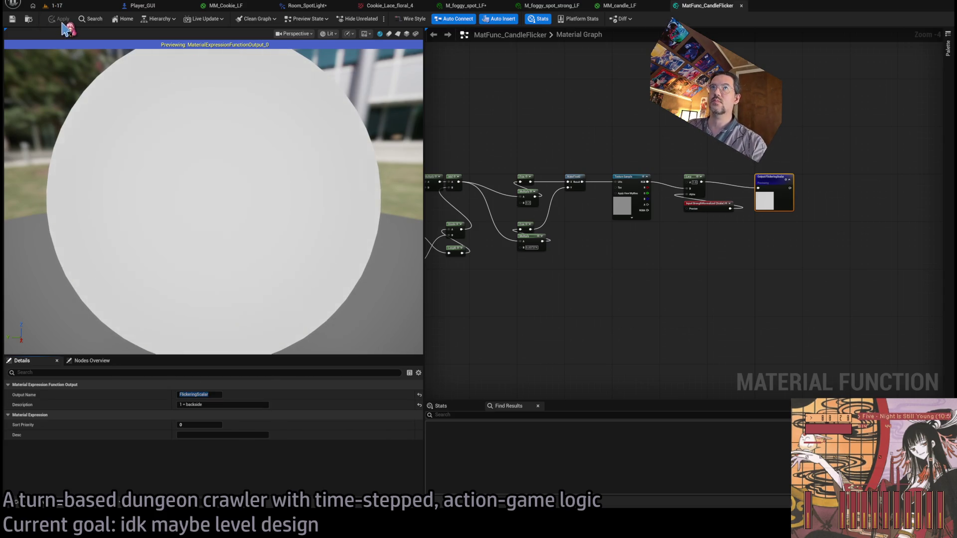
{"action": "left_click", "coordinate": [620, 6]}
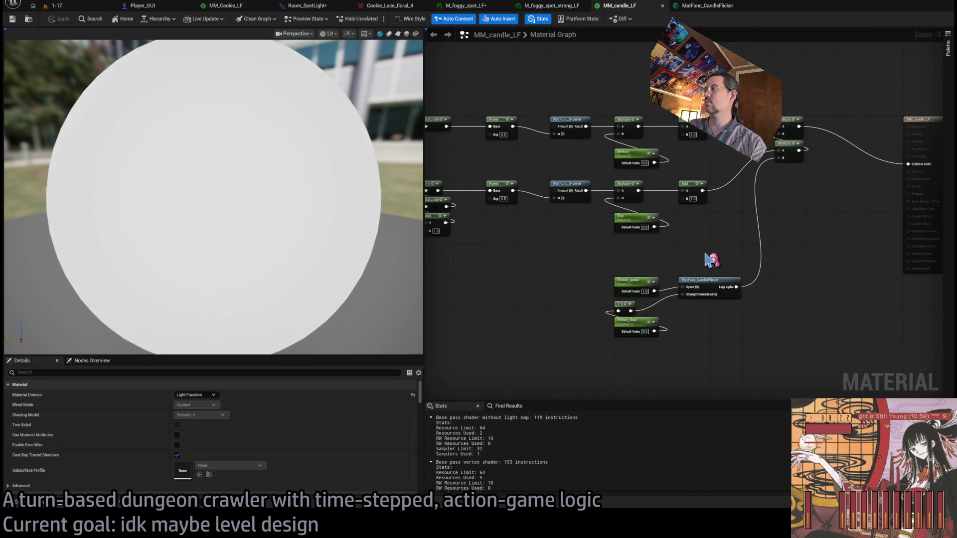
Connect Flicker_speed to CandleFlicker's Speed and 1-x to its StrengthNormalized input.
{"action": "left_click", "coordinate": [679, 304]}
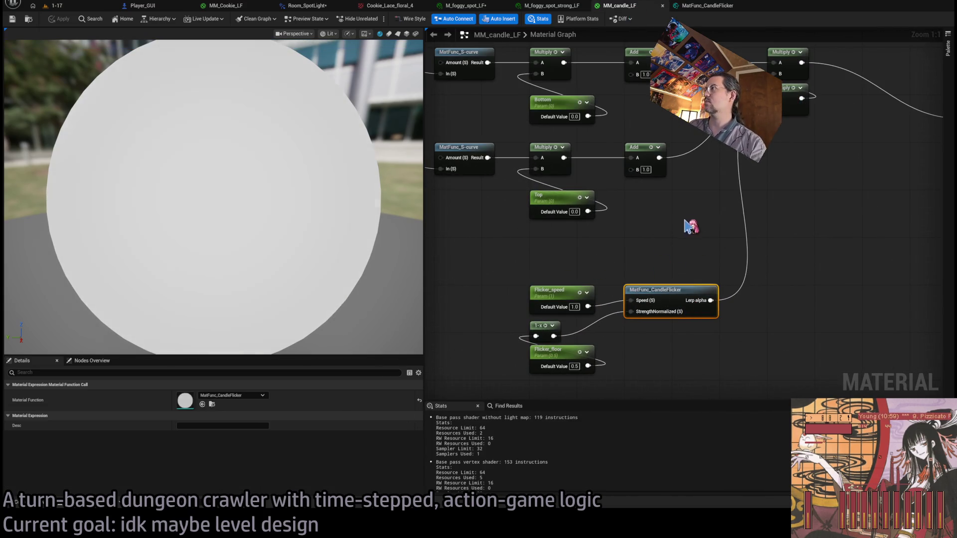
{"action": "key", "text": "Delete"}
{"action": "left_click_drag", "start_coordinate": [588, 306], "coordinate": [648, 298]}
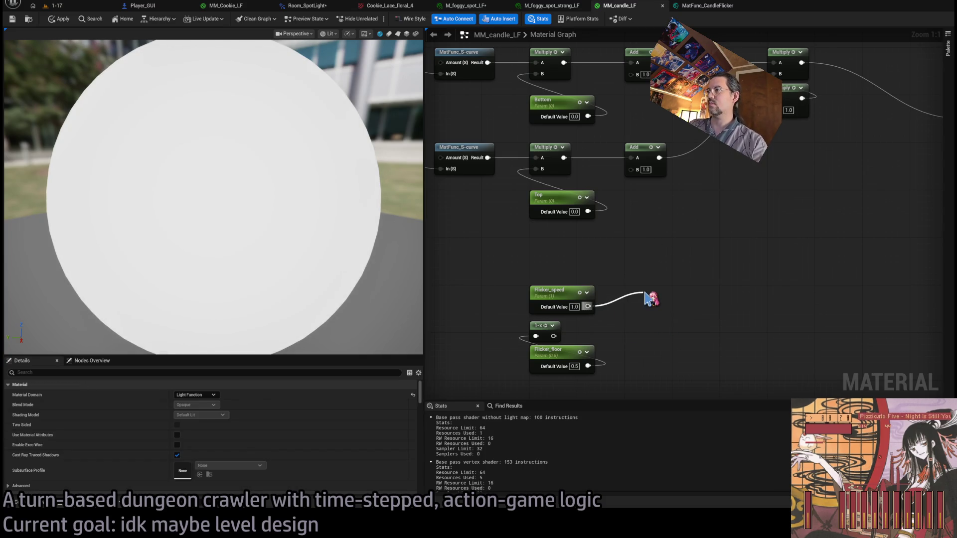
{"action": "key", "text": "ctrl+z"}
{"action": "left_click_drag", "start_coordinate": [665, 293], "coordinate": [647, 293]}
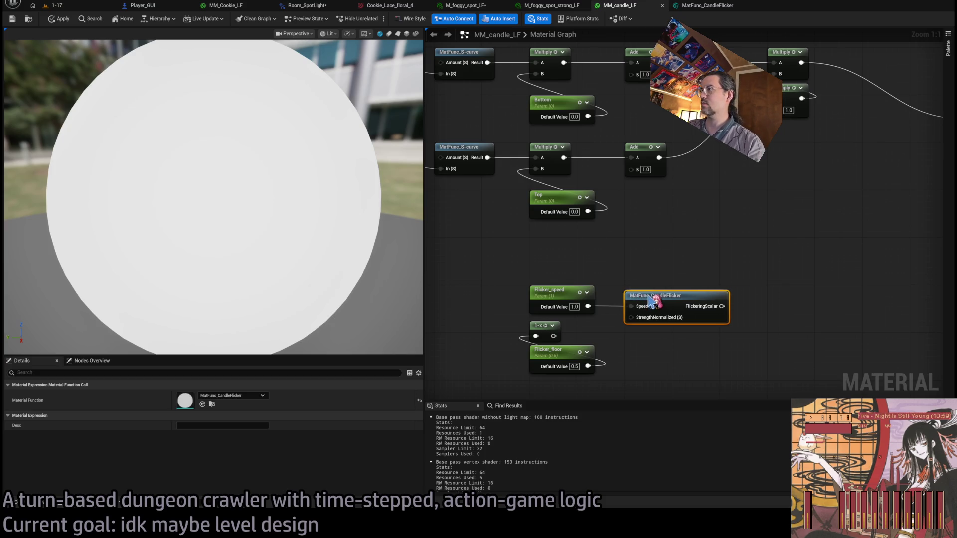
{"action": "left_click", "coordinate": [692, 354]}
{"action": "mouse_move", "coordinate": [526, 336]}
{"action": "left_mouse_down"}
{"action": "mouse_move", "coordinate": [547, 336]}
{"action": "mouse_move", "coordinate": [603, 311]}
{"action": "left_mouse_up"}
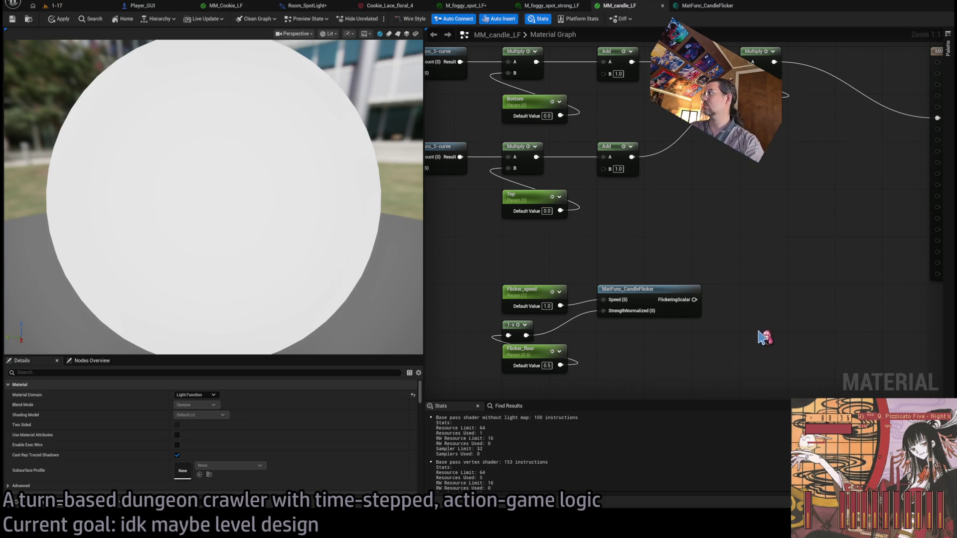
Wire FlickeringScalar into the Multiply feeding Emissive Color and preview on a plane.
{"action": "scroll", "coordinate": [758, 338], "scroll_direction": "down", "scroll_amount": 1}
{"action": "left_click", "coordinate": [607, 329]}
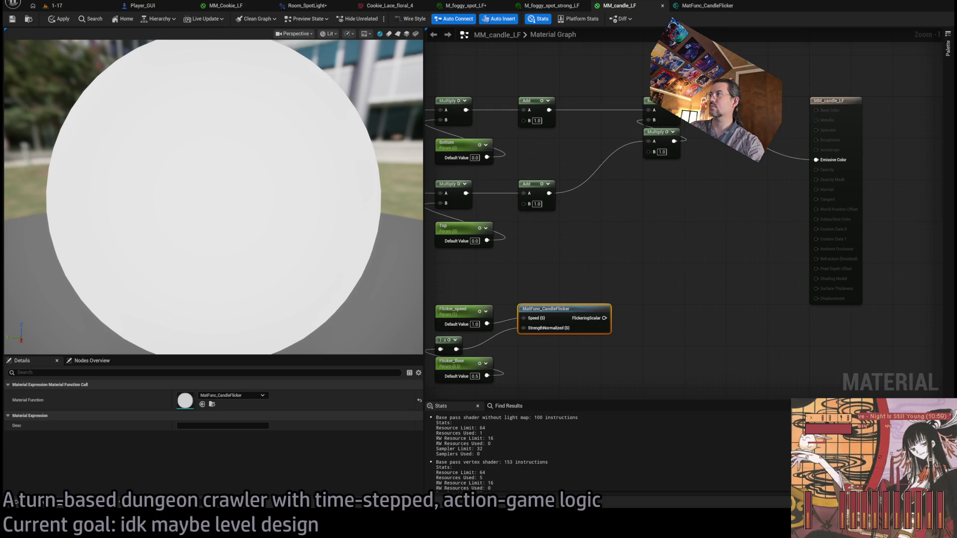
{"action": "left_click", "coordinate": [663, 101]}
{"action": "mouse_move", "coordinate": [720, 124]}
{"action": "left_mouse_down"}
{"action": "mouse_move", "coordinate": [615, 320]}
{"action": "mouse_move", "coordinate": [604, 318]}
{"action": "left_mouse_up"}
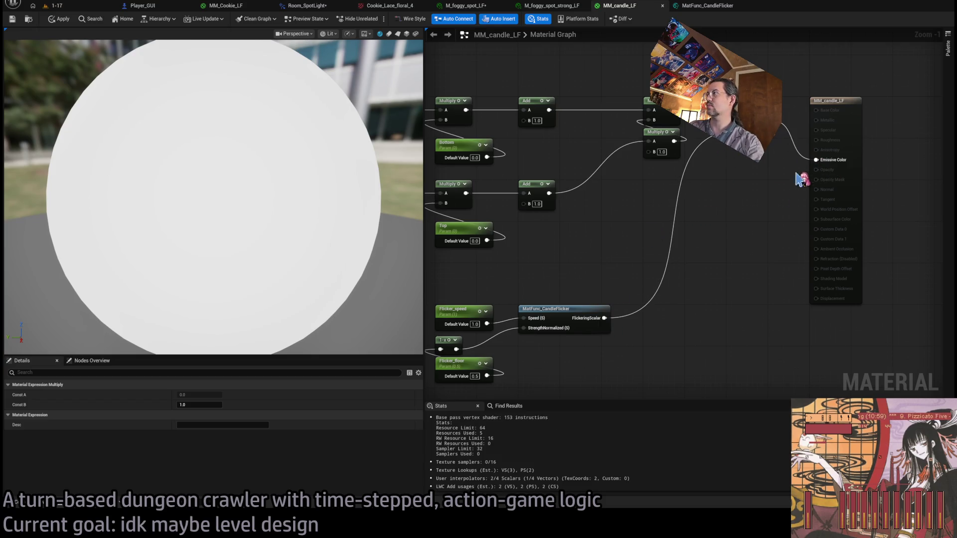
{"action": "scroll", "coordinate": [705, 273], "scroll_direction": "down", "scroll_amount": 2}
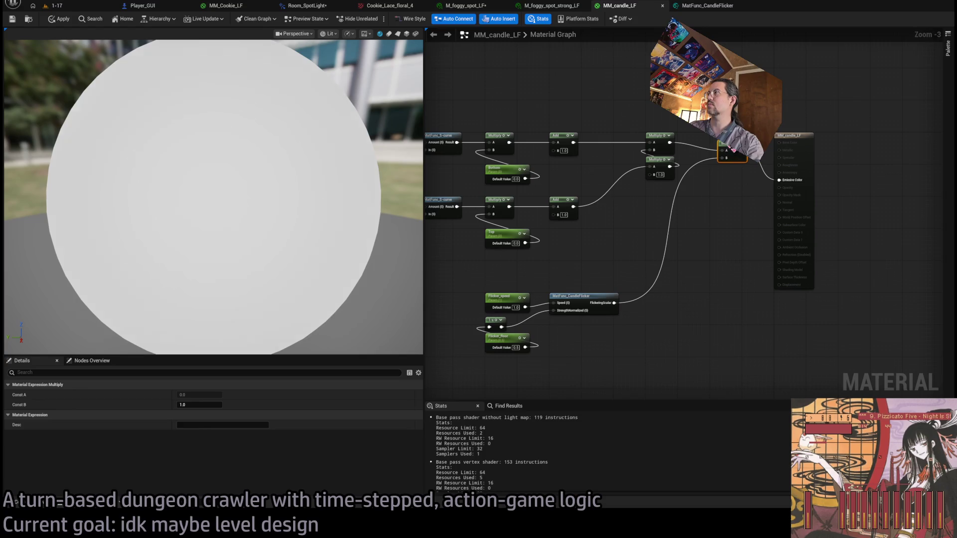
{"action": "left_click", "coordinate": [717, 219]}
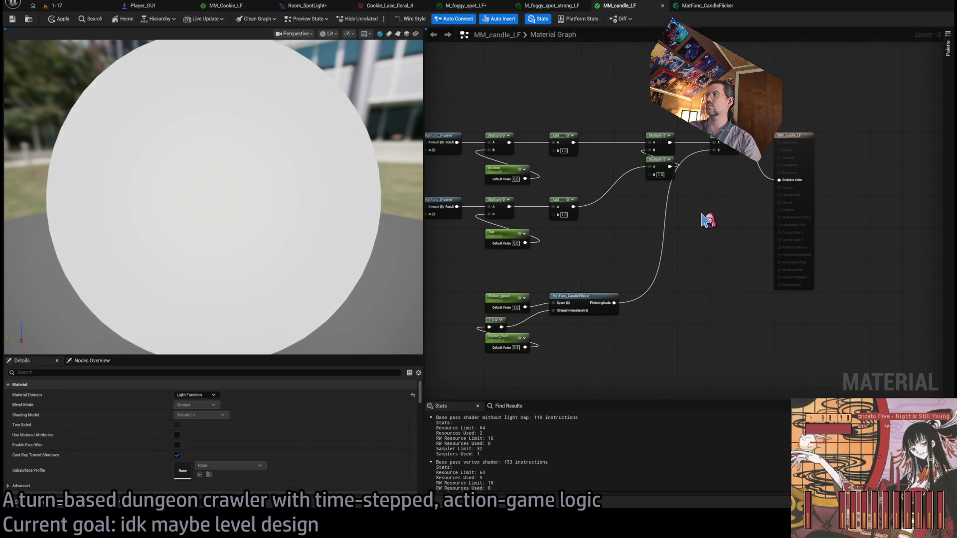
{"action": "scroll", "coordinate": [798, 241], "scroll_direction": "down", "scroll_amount": 1}
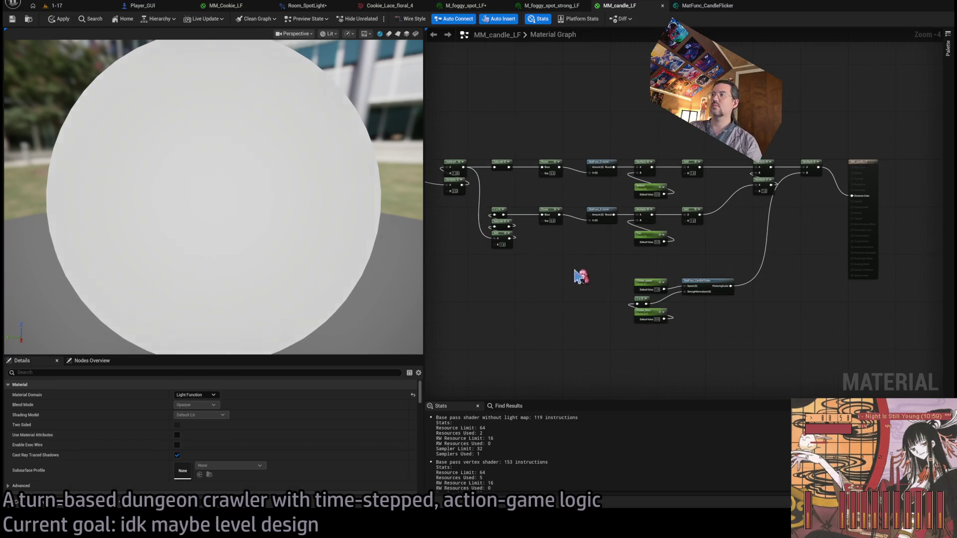
{"action": "scroll", "coordinate": [565, 271], "scroll_direction": "up", "scroll_amount": 3}
{"action": "left_click_drag", "start_coordinate": [243, 163], "coordinate": [219, 159]}
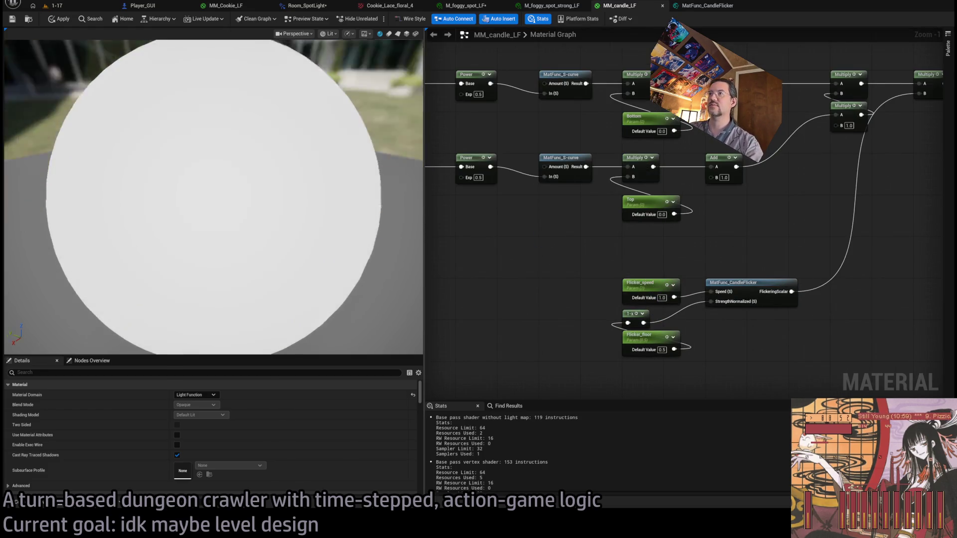
{"action": "left_click", "coordinate": [397, 34]}
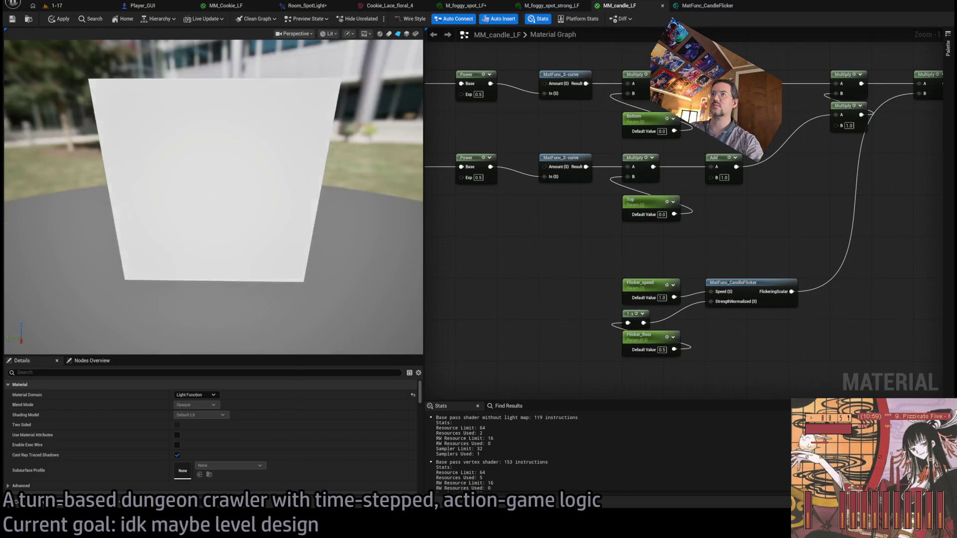
{"action": "scroll", "coordinate": [487, 259], "scroll_direction": "down", "scroll_amount": 2}
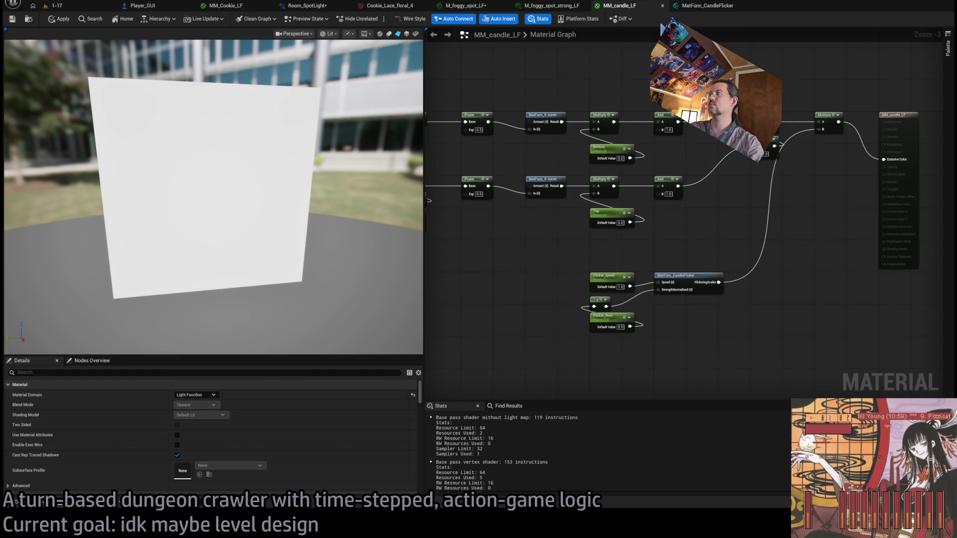
Restore the flicker-to-Multiply wiring into Emissive Color and apply the material.
{"action": "left_click_drag", "start_coordinate": [825, 115], "coordinate": [832, 123]}
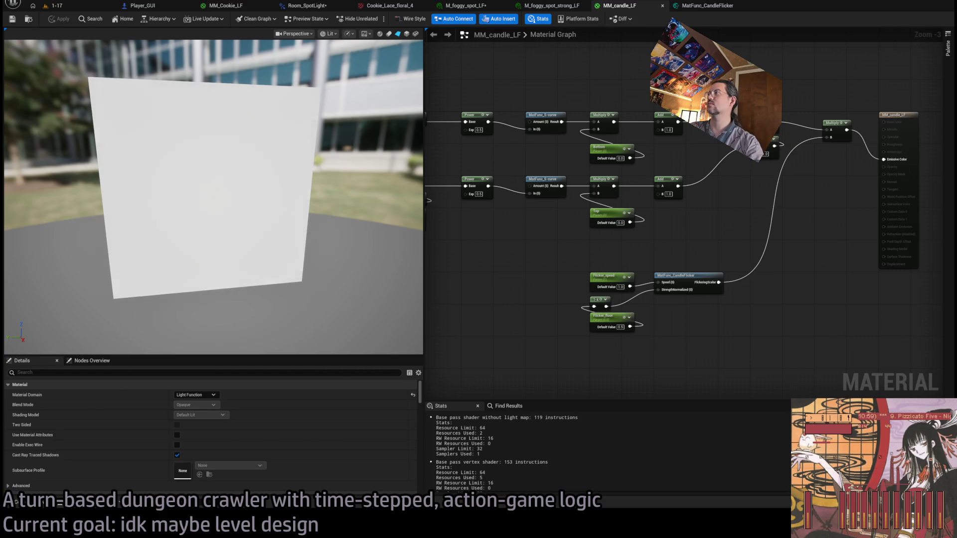
{"action": "left_click", "coordinate": [826, 137], "text": "alt"}
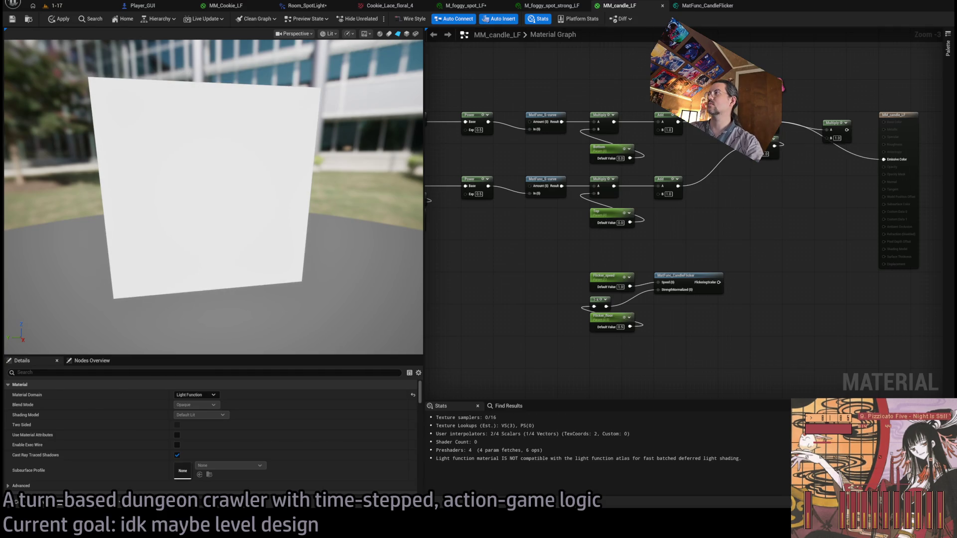
{"action": "key", "text": "Delete"}
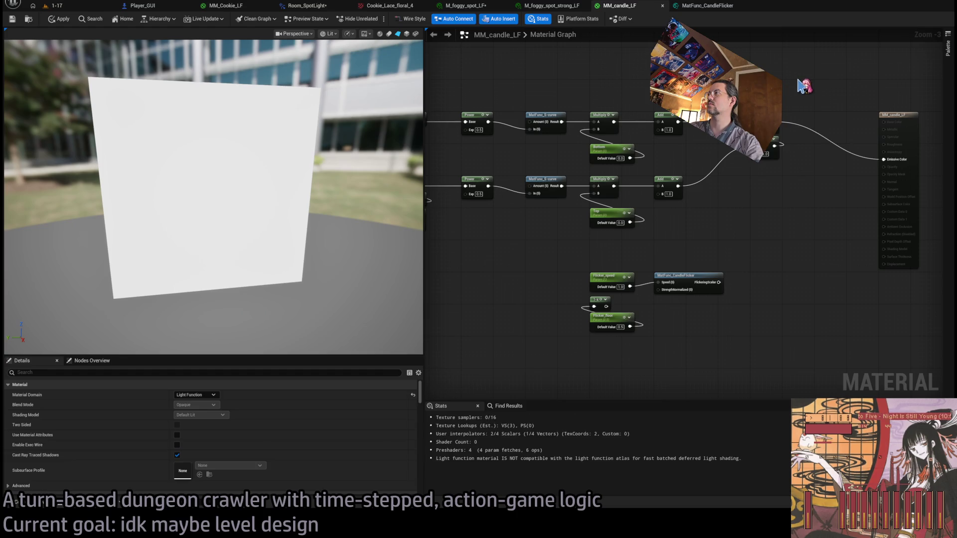
{"action": "key", "text": "ctrl+z"}
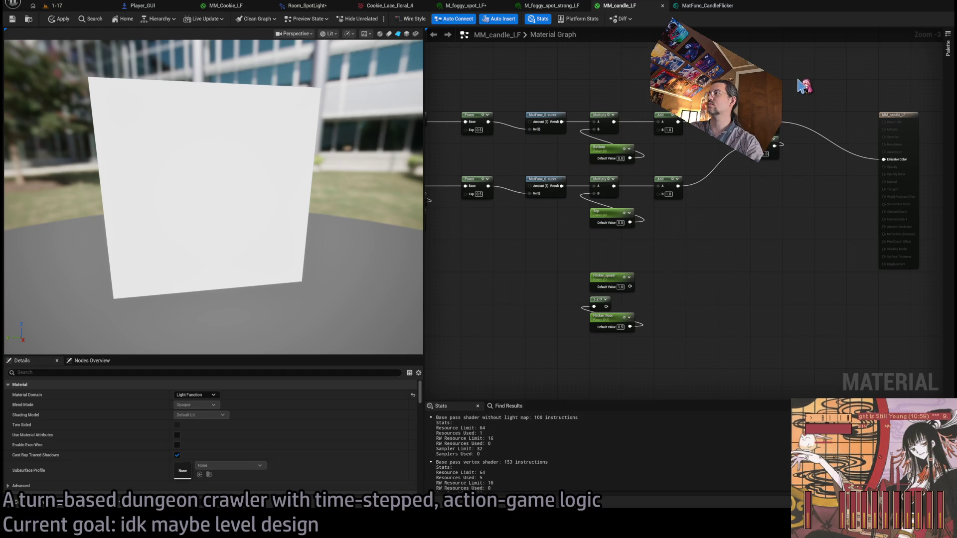
{"action": "key", "text": "ctrl+z"}
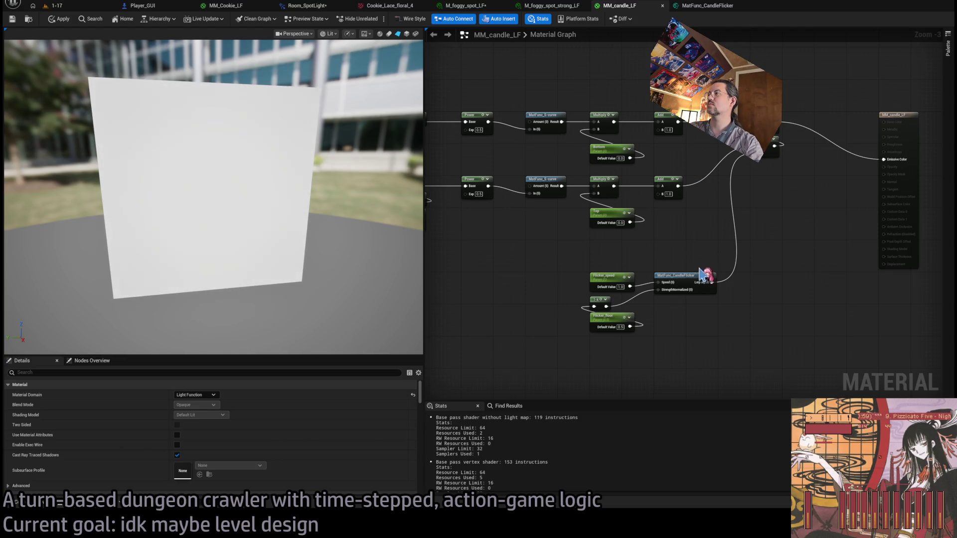
{"action": "key", "text": "ctrl+z"}
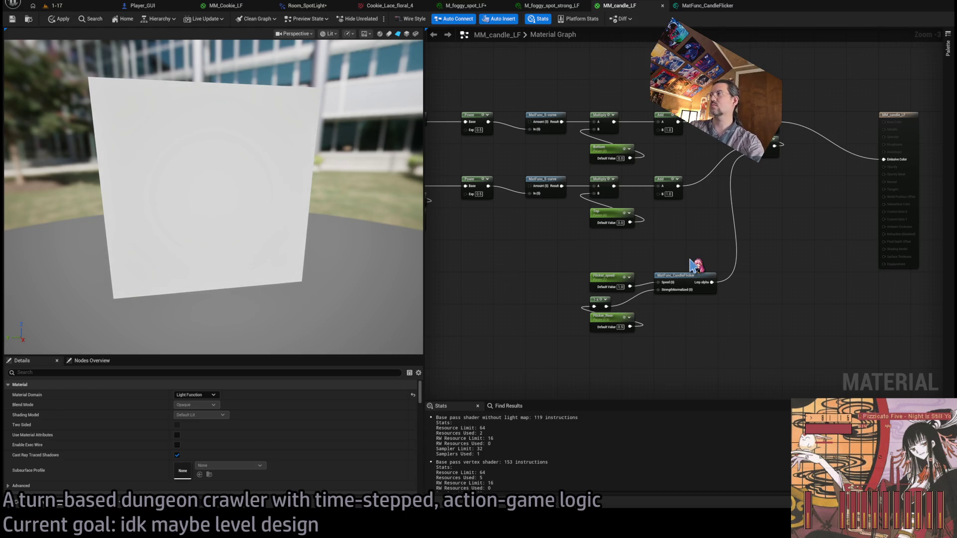
{"action": "key", "text": "ctrl+y"}
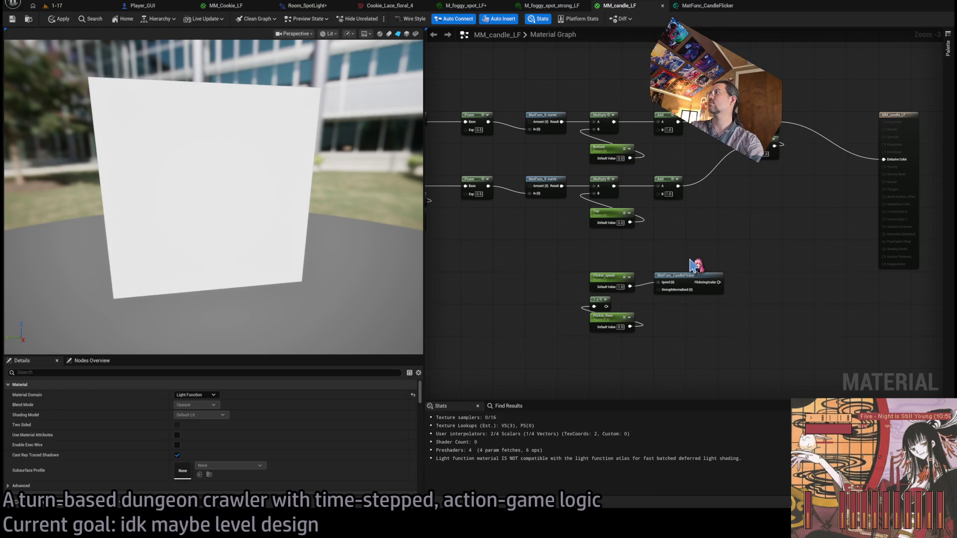
{"action": "key", "text": "ctrl+y"}
{"action": "key", "text": "ctrl+y"}
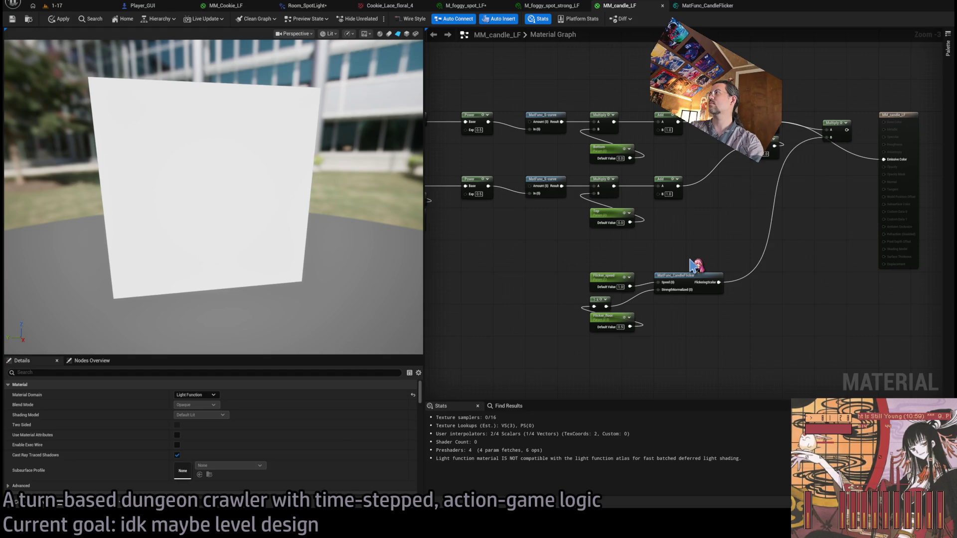
{"action": "key", "text": "ctrl+y"}
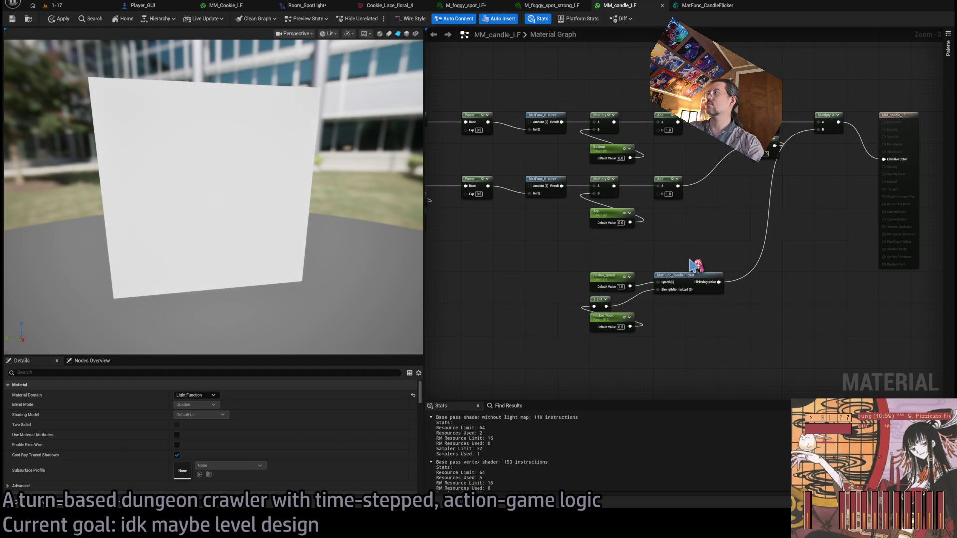
{"action": "mouse_move", "coordinate": [721, 282]}
{"action": "left_mouse_down"}
{"action": "mouse_move", "coordinate": [781, 129]}
{"action": "mouse_move", "coordinate": [883, 160]}
{"action": "left_mouse_up"}
{"action": "left_click", "coordinate": [56, 19]}
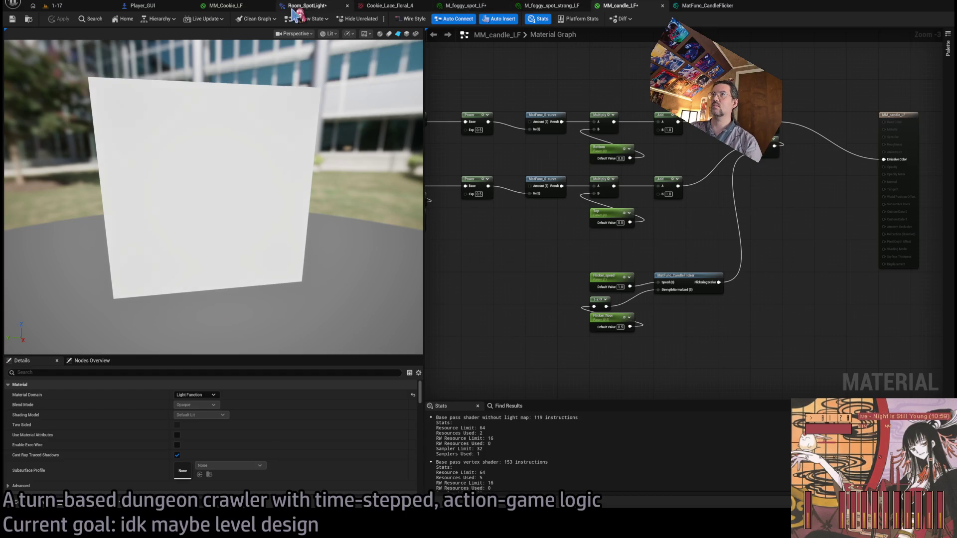
In MM_Cookie_LF, place the Multiply and Floor nodes beside the output node.
{"action": "left_click", "coordinate": [256, 10]}
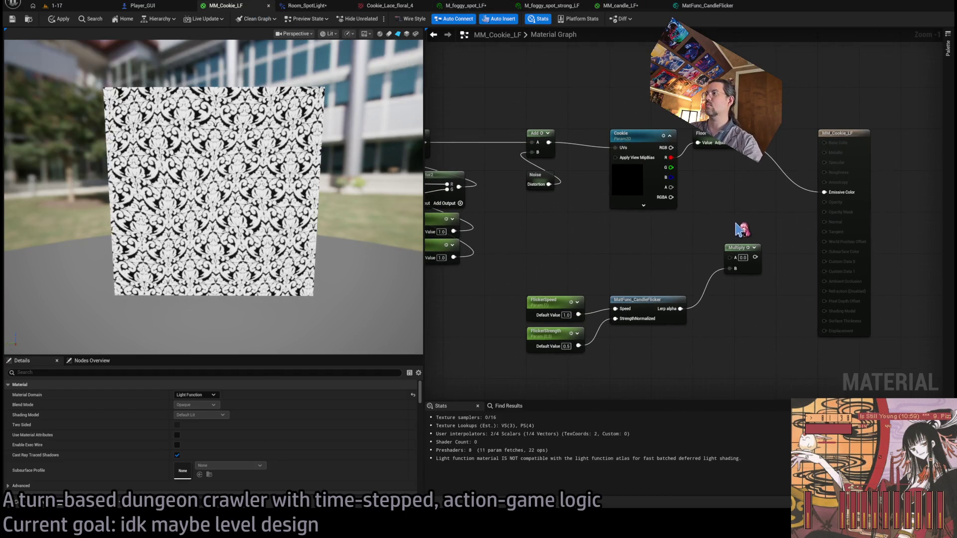
{"action": "left_click", "coordinate": [655, 299]}
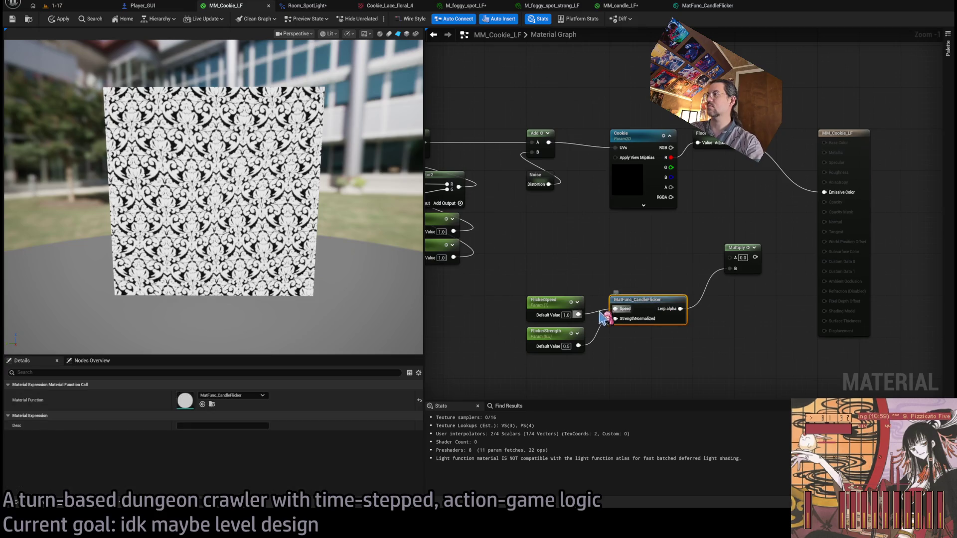
{"action": "left_click_drag", "start_coordinate": [743, 248], "coordinate": [776, 159]}
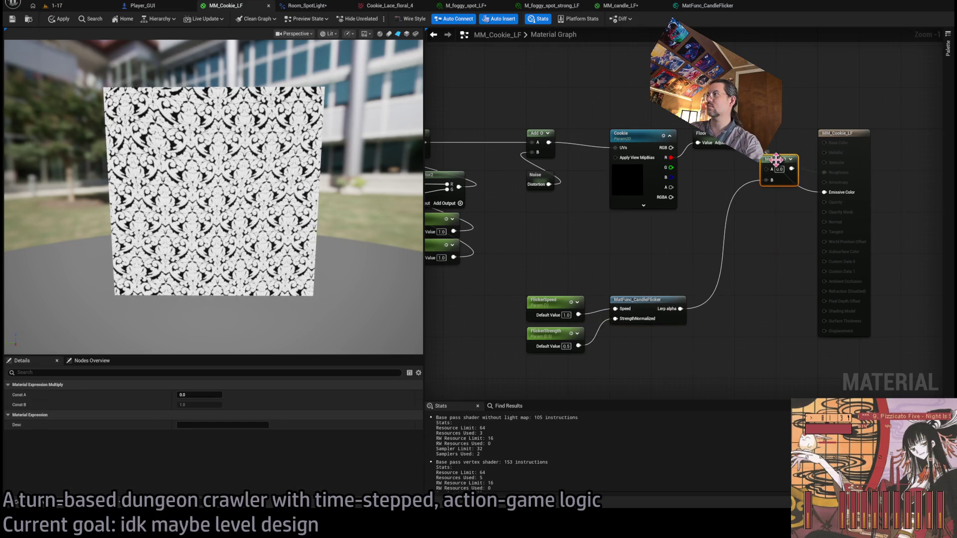
{"action": "left_click_drag", "start_coordinate": [721, 143], "coordinate": [724, 172]}
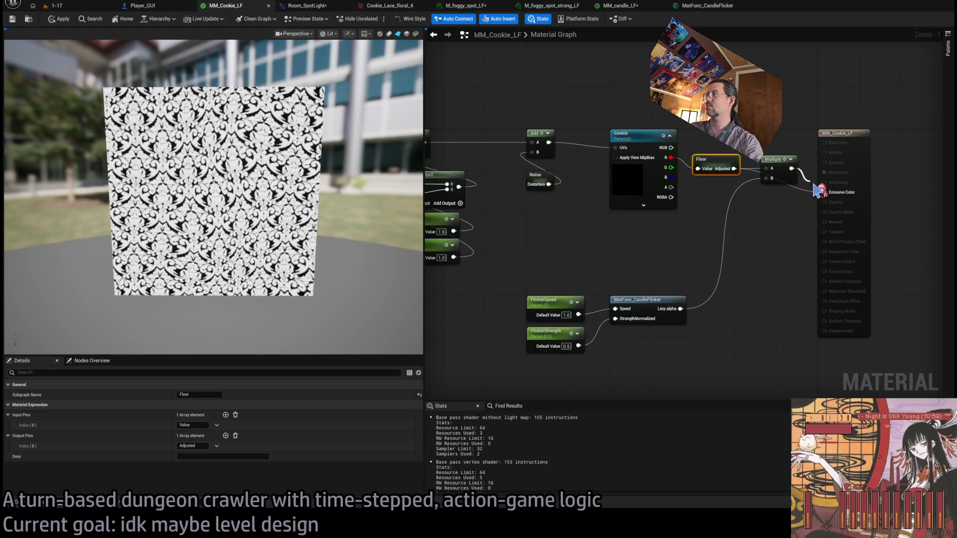
Shift the cookie nodes left and route the Multiply result into Emissive Color.
{"action": "left_click", "coordinate": [833, 180]}
{"action": "scroll", "coordinate": [748, 170], "scroll_direction": "down", "scroll_amount": 3}
{"action": "left_click_drag", "start_coordinate": [506, 125], "coordinate": [690, 262]}
{"action": "scroll", "coordinate": [743, 294], "scroll_direction": "up", "scroll_amount": 2}
{"action": "left_click_drag", "start_coordinate": [656, 119], "coordinate": [619, 122]}
{"action": "left_click_drag", "start_coordinate": [678, 132], "coordinate": [673, 109]}
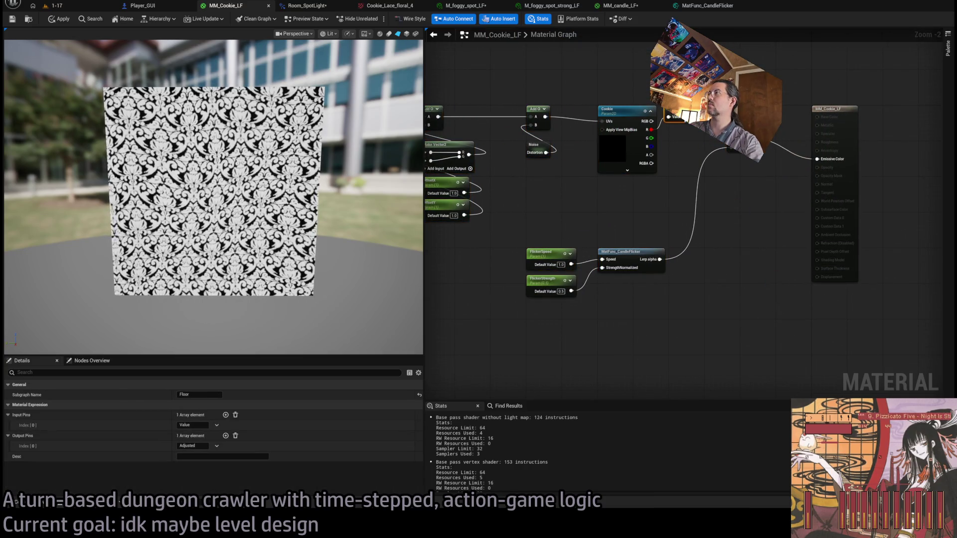
{"action": "left_click_drag", "start_coordinate": [742, 144], "coordinate": [755, 125]}
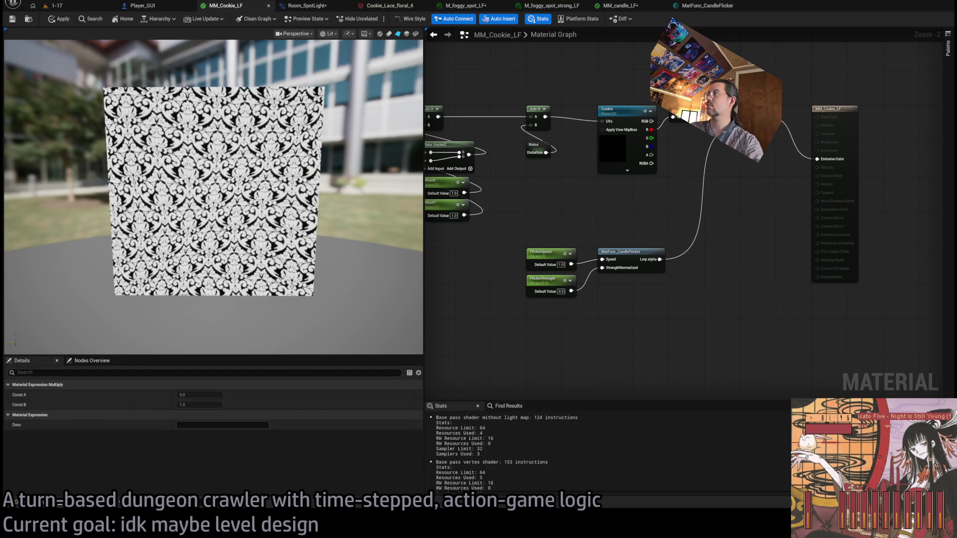
{"action": "left_click", "coordinate": [718, 247]}
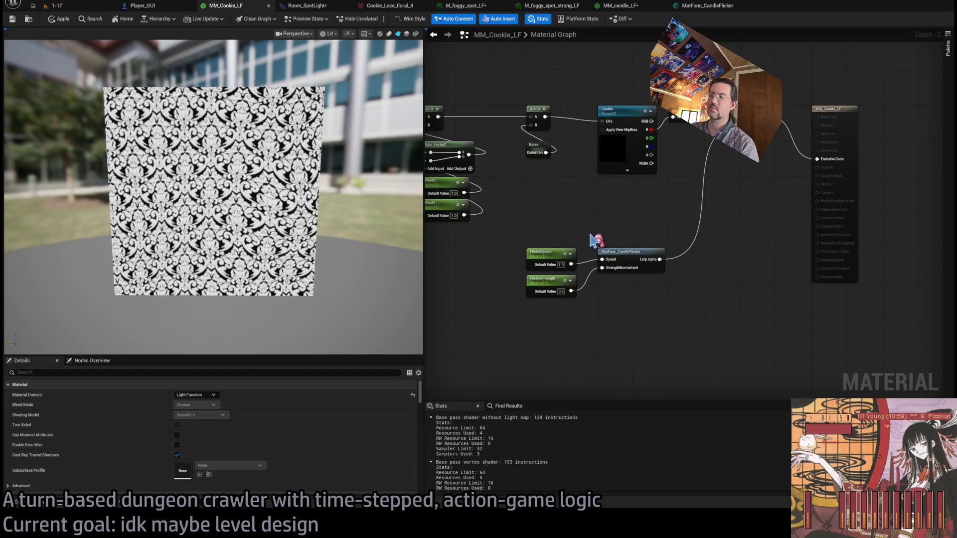
{"action": "scroll", "coordinate": [550, 245], "scroll_direction": "up", "scroll_amount": 2}
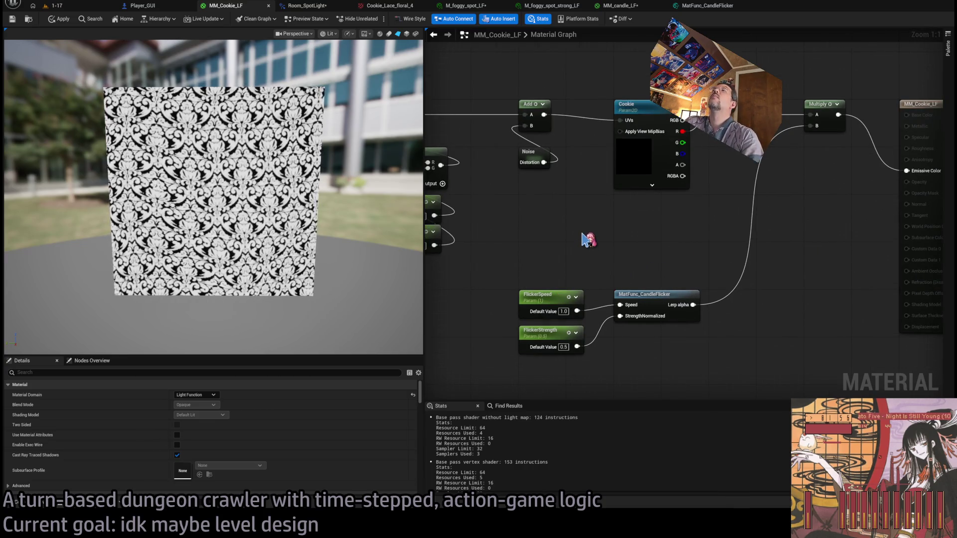
Give FlickerStrength a default value of 0.0 and apply MM_Cookie_LF.
{"action": "left_click", "coordinate": [548, 302]}
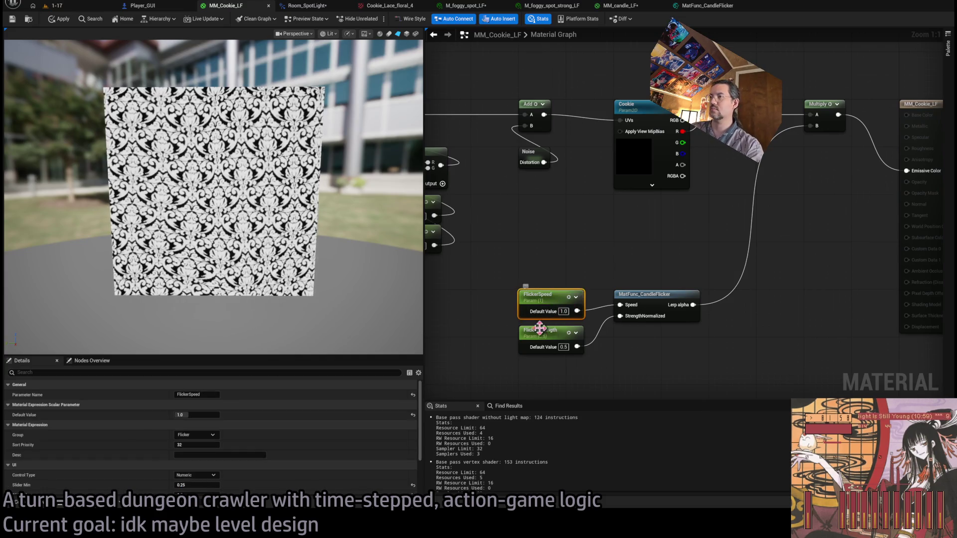
{"action": "left_click", "coordinate": [541, 337]}
{"action": "mouse_move", "coordinate": [233, 415]}
{"action": "left_mouse_down"}
{"action": "mouse_move", "coordinate": [199, 415]}
{"action": "mouse_move", "coordinate": [234, 429]}
{"action": "mouse_move", "coordinate": [180, 415]}
{"action": "left_mouse_up"}
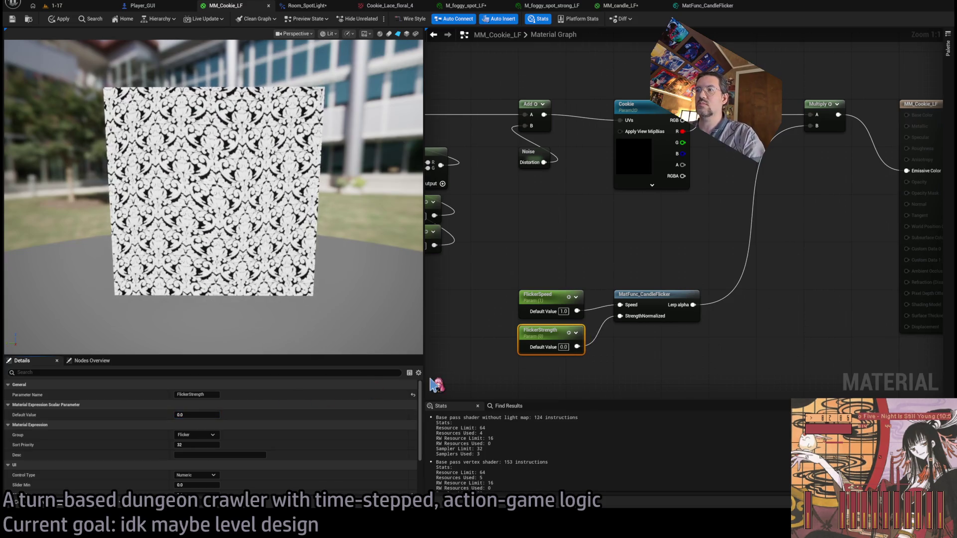
{"action": "left_click", "coordinate": [60, 20]}
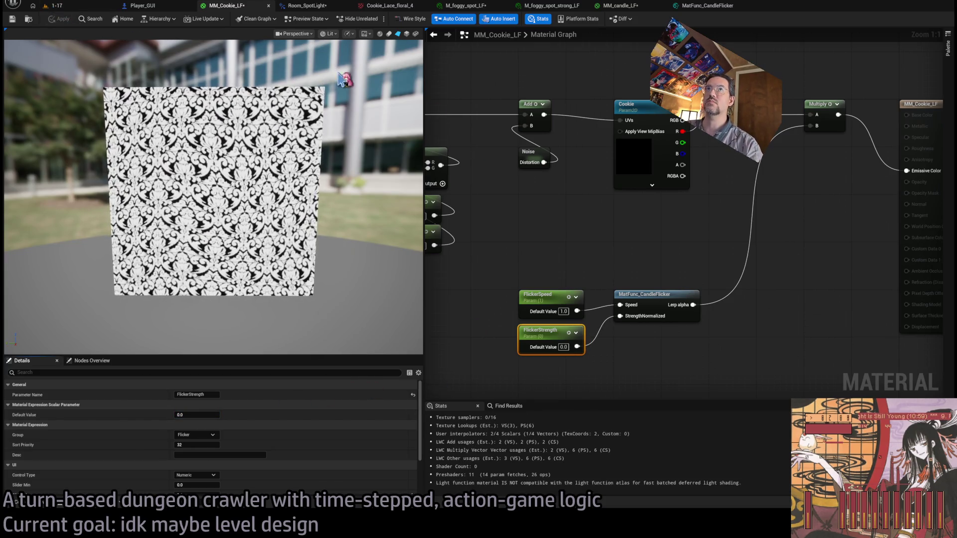
{"action": "left_click", "coordinate": [586, 228]}
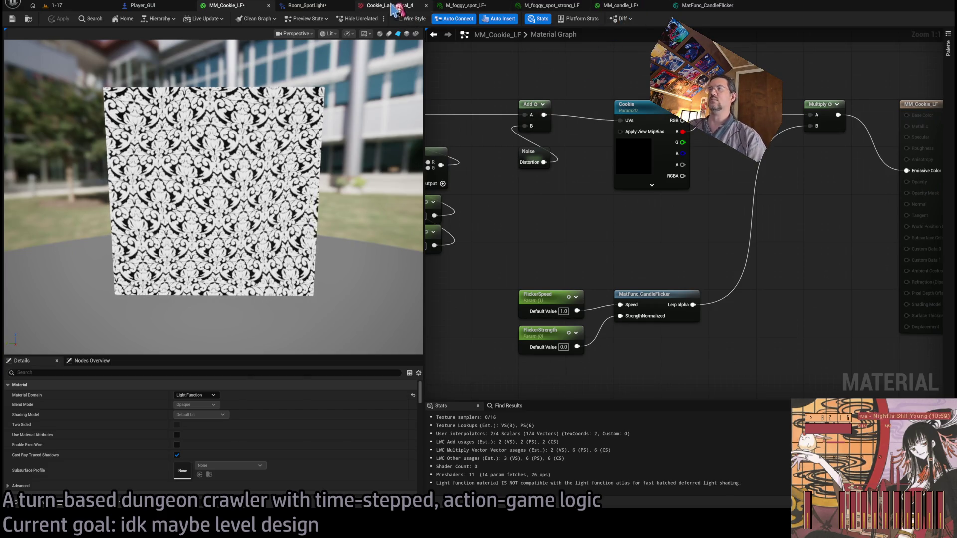
Review the open assets, collapse the spotlight's light function settings and inspect Room_SpotLight's construction script.
{"action": "left_click", "coordinate": [705, 6]}
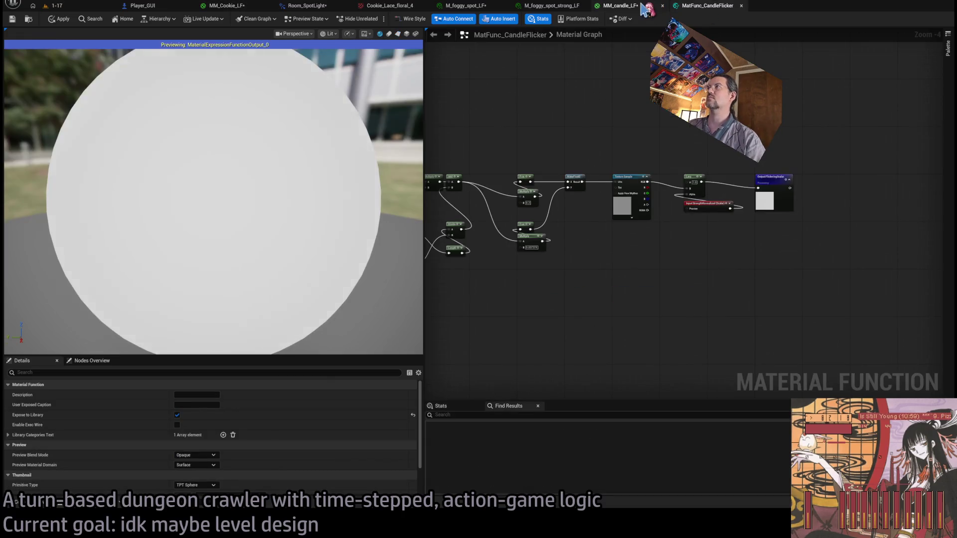
{"action": "left_click", "coordinate": [639, 7]}
{"action": "left_click", "coordinate": [386, 7]}
{"action": "scroll", "coordinate": [416, 192], "scroll_direction": "down", "scroll_amount": 8}
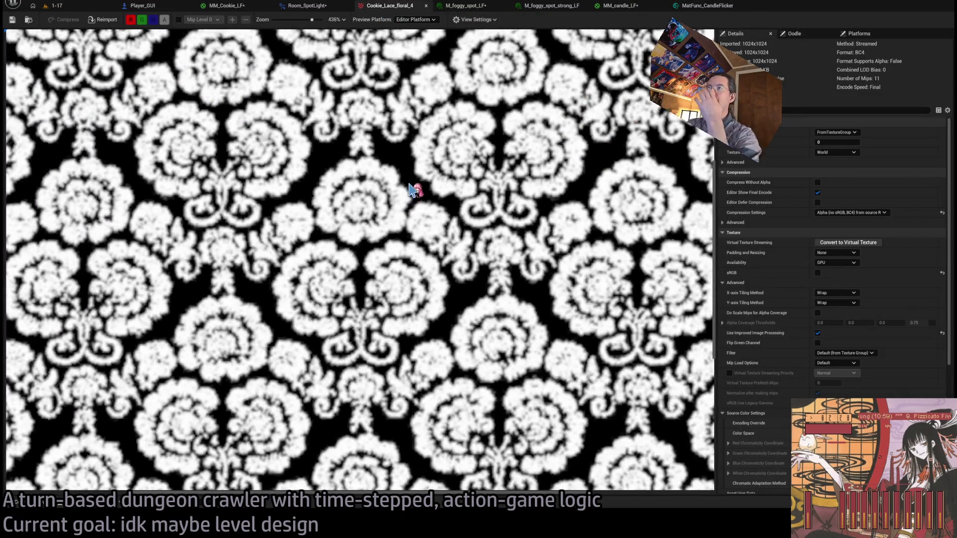
{"action": "left_click", "coordinate": [296, 10]}
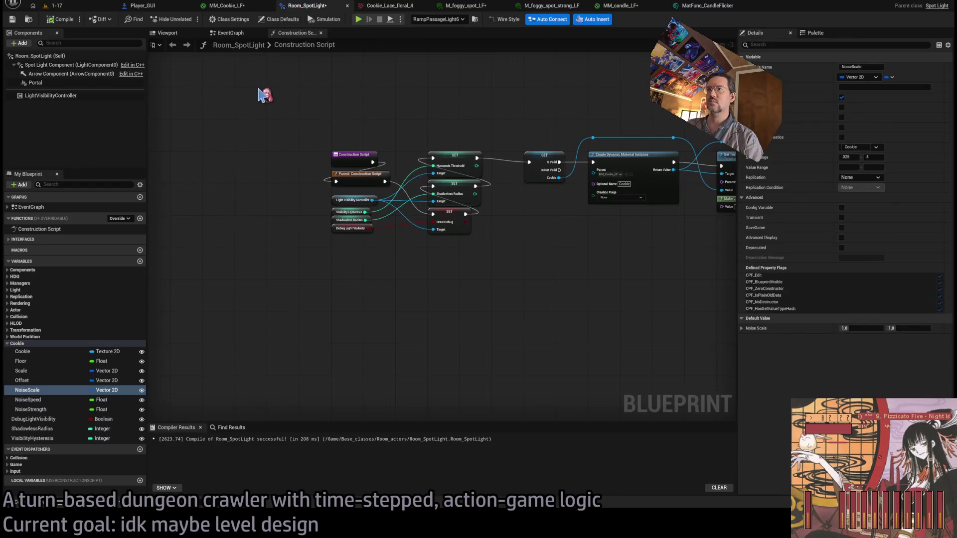
{"action": "left_click", "coordinate": [227, 5]}
{"action": "left_click", "coordinate": [55, 5]}
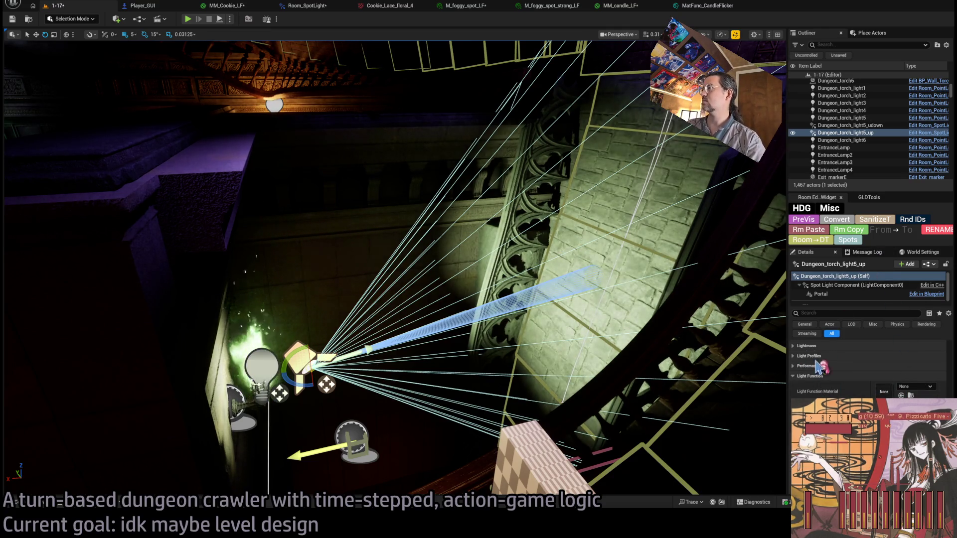
{"action": "left_click", "coordinate": [815, 376]}
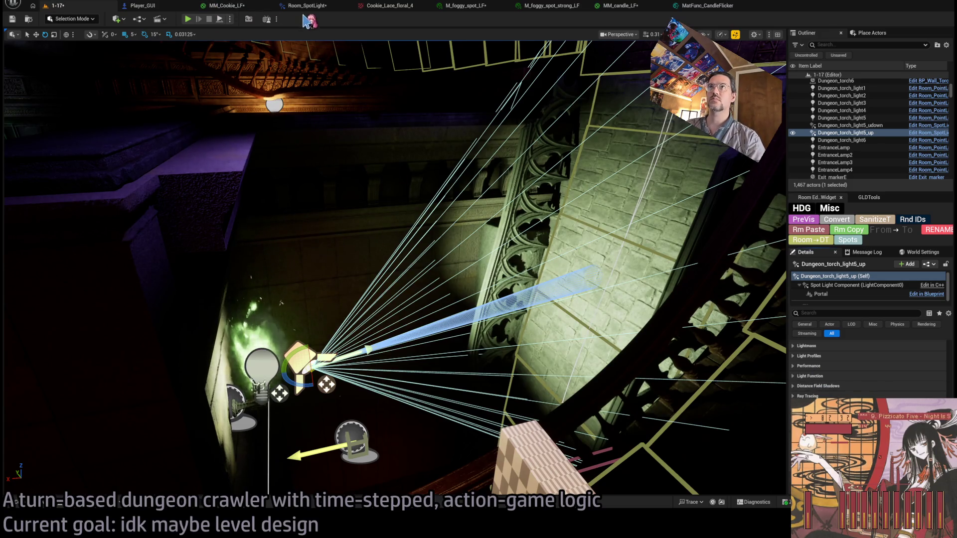
{"action": "left_click", "coordinate": [305, 6]}
{"action": "left_click_drag", "start_coordinate": [434, 316], "coordinate": [237, 282]}
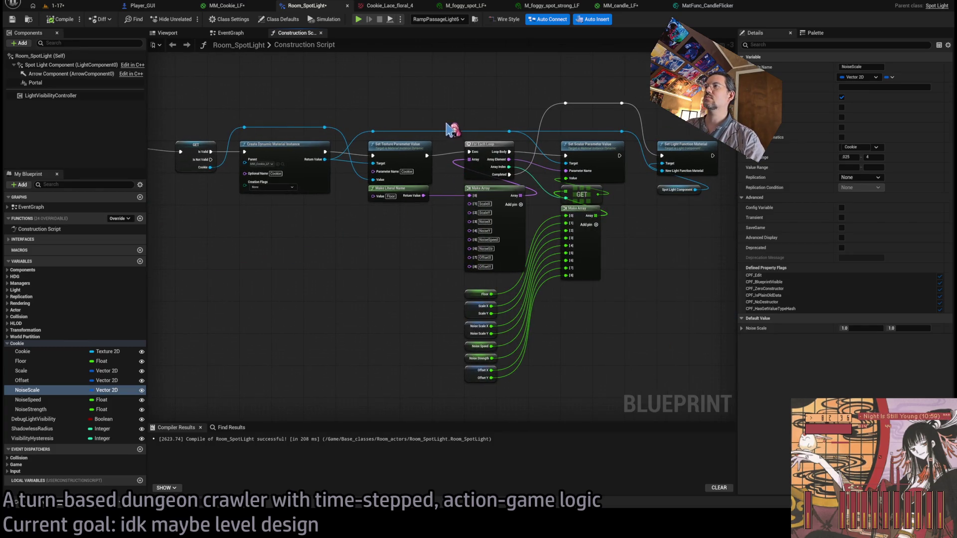
Close MM_candle_LF, M_foggy_spot_LF and M_foggy_spot_strong_LF, returning to MM_Cookie_LF's flicker nodes.
{"action": "left_click", "coordinate": [699, 7]}
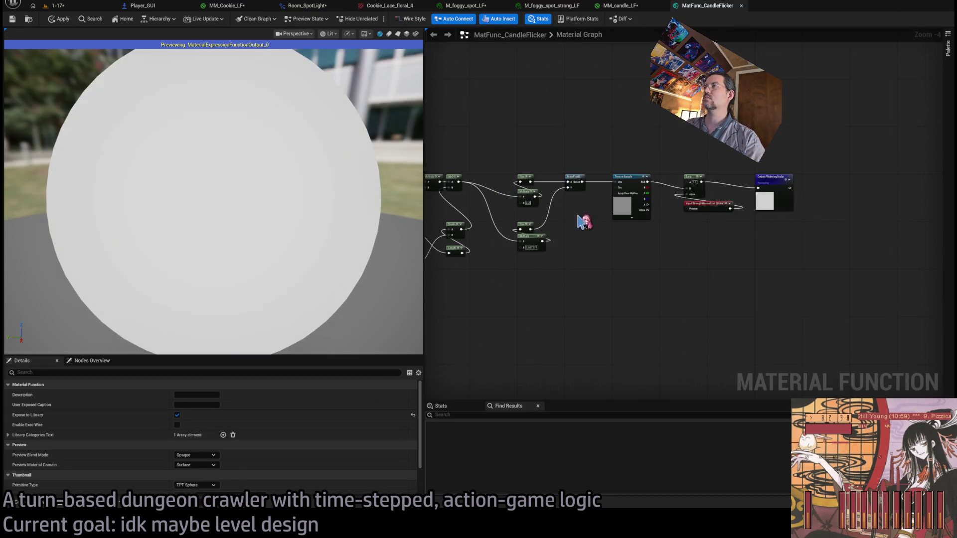
{"action": "left_click", "coordinate": [632, 8]}
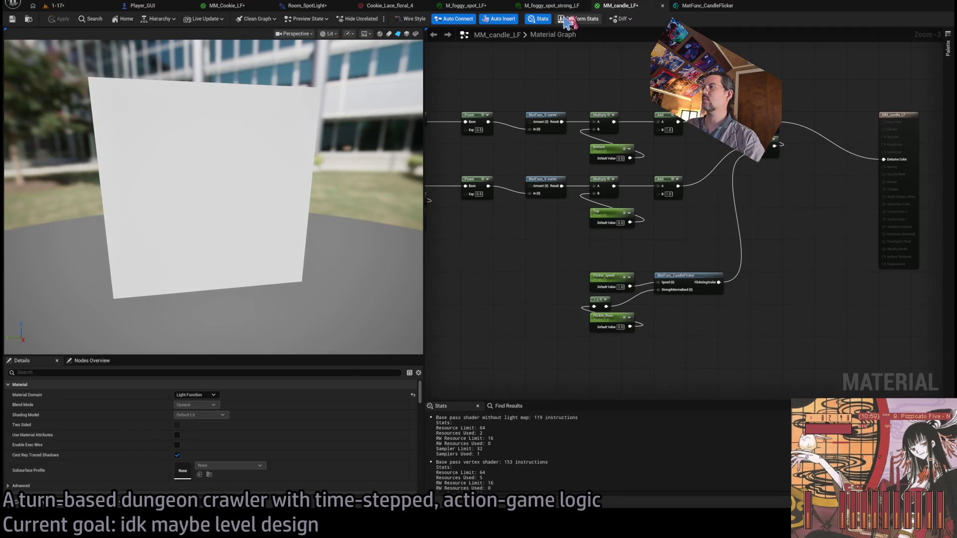
{"action": "middle_click", "coordinate": [626, 7]}
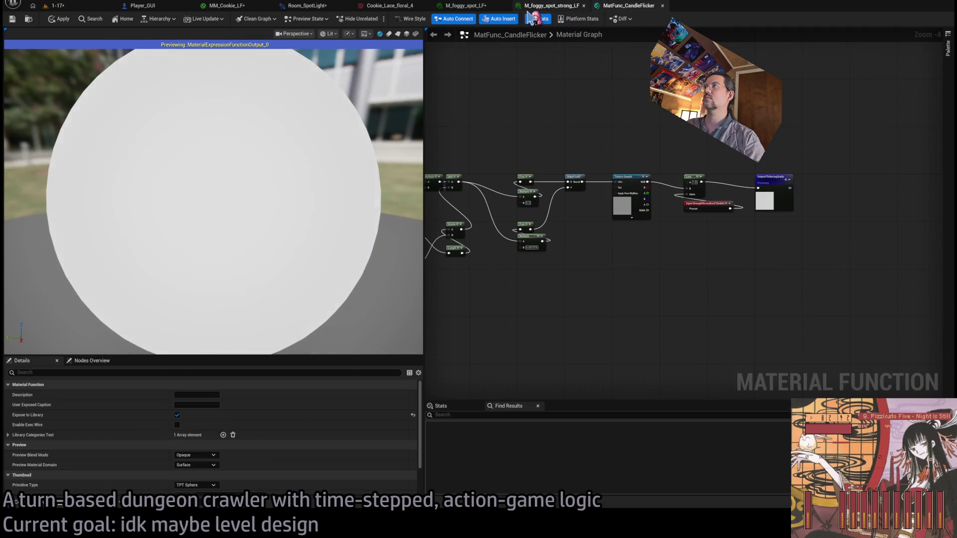
{"action": "left_click", "coordinate": [478, 11]}
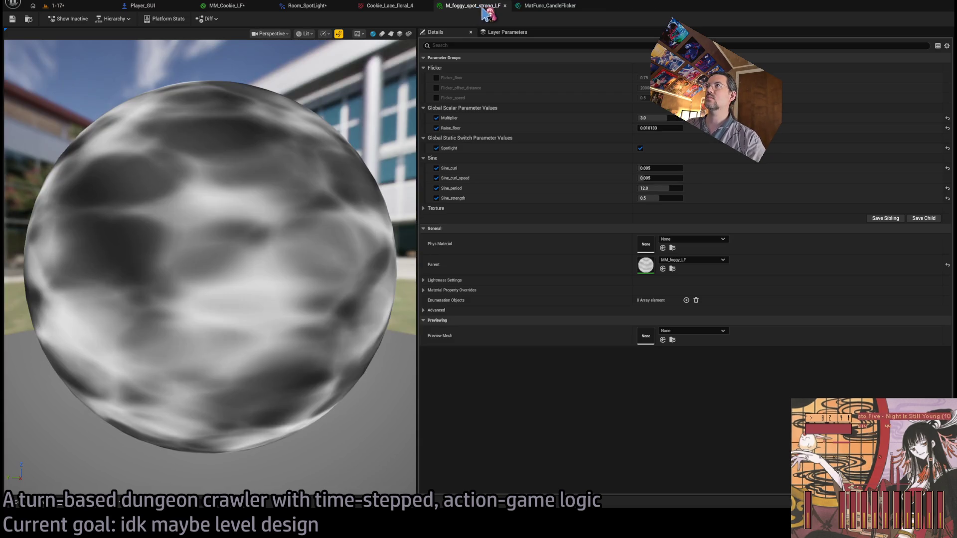
{"action": "middle_click", "coordinate": [478, 11]}
{"action": "middle_click", "coordinate": [478, 11]}
{"action": "left_click", "coordinate": [227, 6]}
{"action": "left_click_drag", "start_coordinate": [585, 229], "coordinate": [588, 199]}
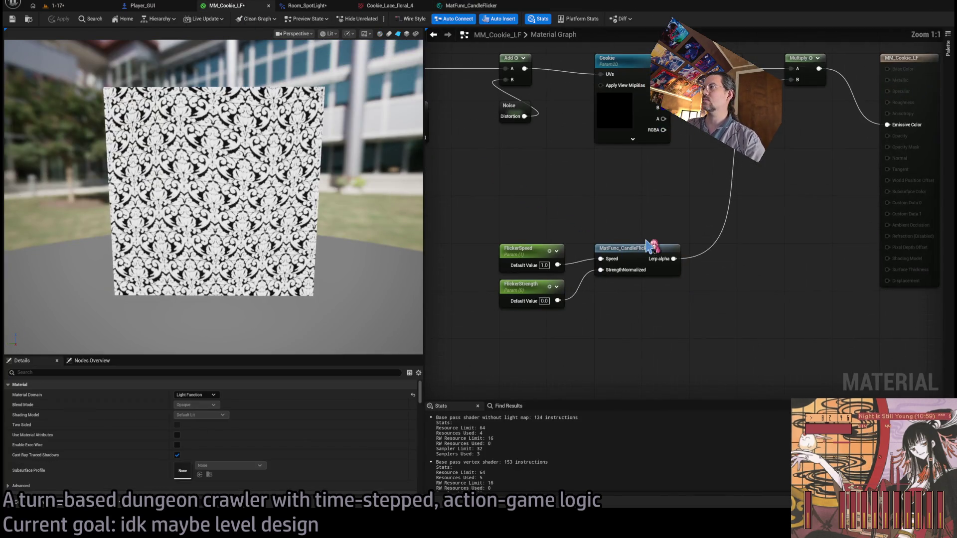
Duplicate the CandleFlicker node, rewire FlickerSpeed and FlickerStrength to the copy, and feed FlickeringScalar into the multiply.
{"action": "left_click", "coordinate": [632, 238]}
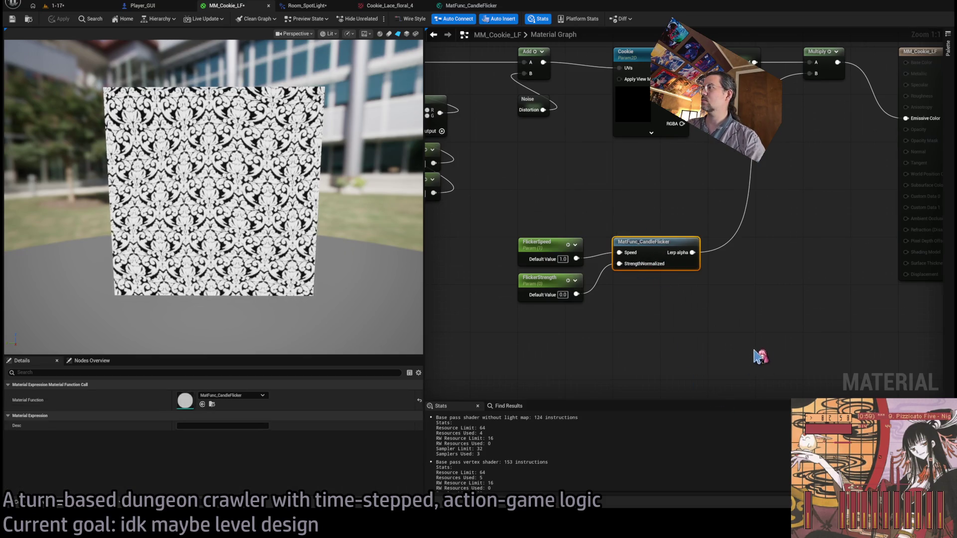
{"action": "key", "text": "ctrl+d"}
{"action": "left_click_drag", "start_coordinate": [674, 285], "coordinate": [650, 280]}
{"action": "left_click_drag", "start_coordinate": [619, 252], "coordinate": [619, 294]}
{"action": "left_click_drag", "start_coordinate": [619, 264], "coordinate": [618, 305]}
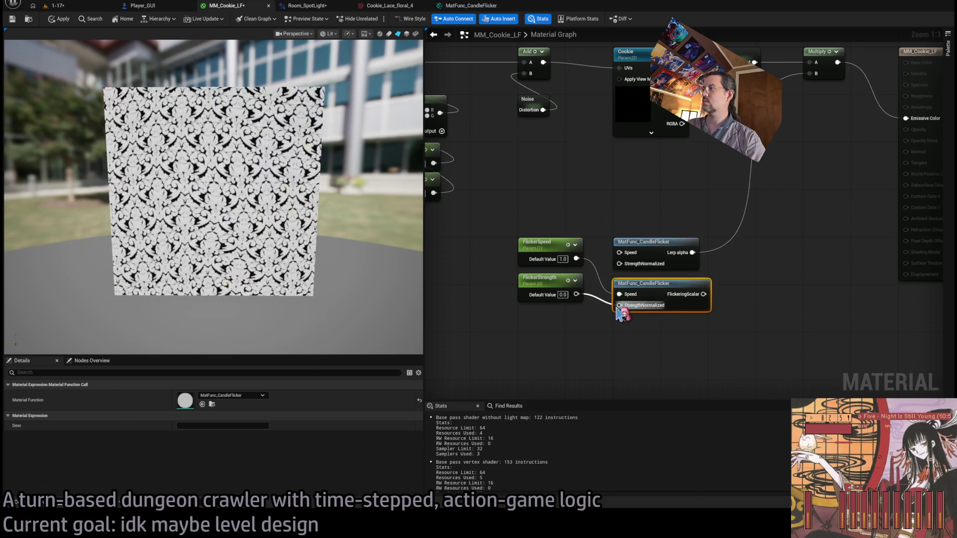
{"action": "left_click_drag", "start_coordinate": [691, 251], "coordinate": [703, 294]}
Delete the old CandleFlicker node, move the copy into its place, and save MM_Cookie_LF.
{"action": "left_click", "coordinate": [648, 242]}
{"action": "key", "text": "Delete"}
{"action": "left_click_drag", "start_coordinate": [646, 283], "coordinate": [645, 241]}
{"action": "left_click", "coordinate": [529, 249]}
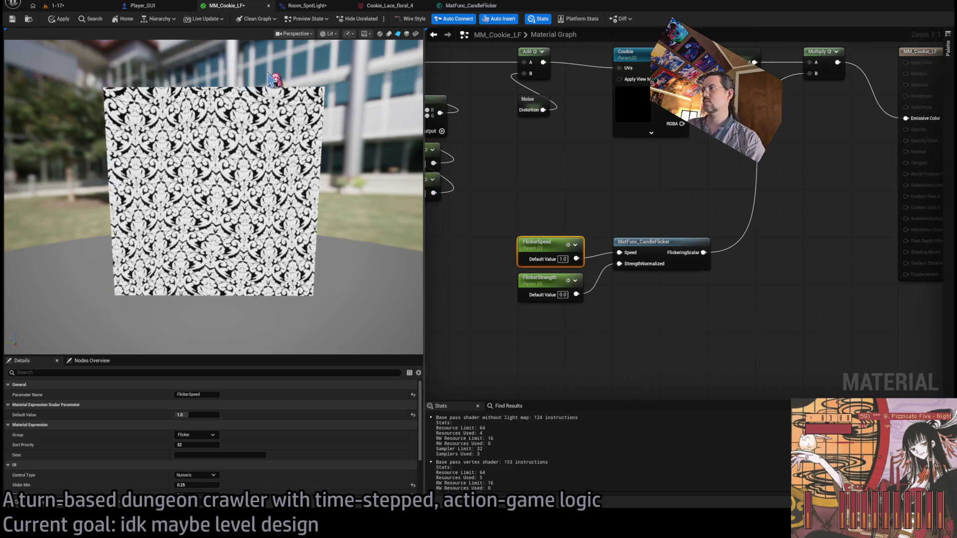
{"action": "key", "text": "ctrl+s"}
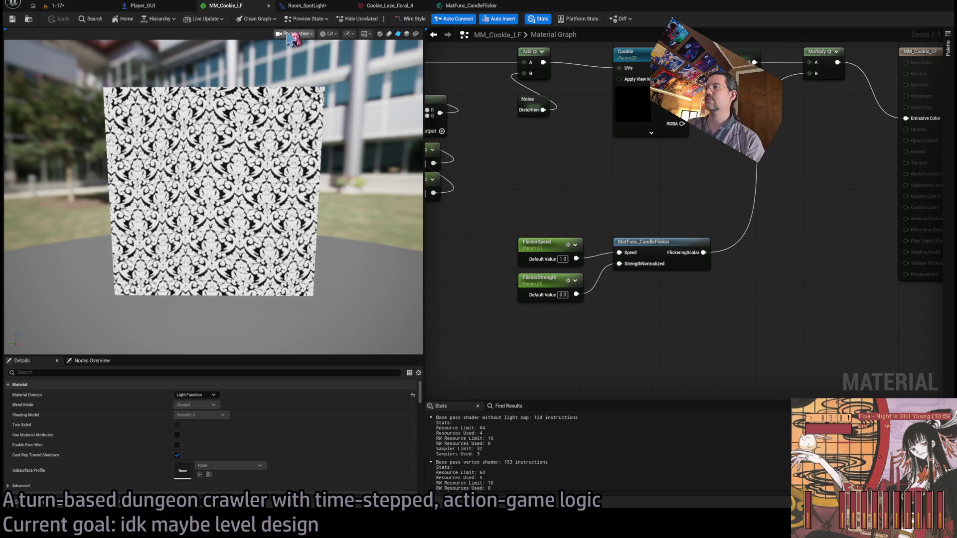
{"action": "left_click", "coordinate": [157, 10]}
Add FlickerSpeed and FlickerStrength as new entries in the construction script's parameter name array.
{"action": "left_click", "coordinate": [315, 10]}
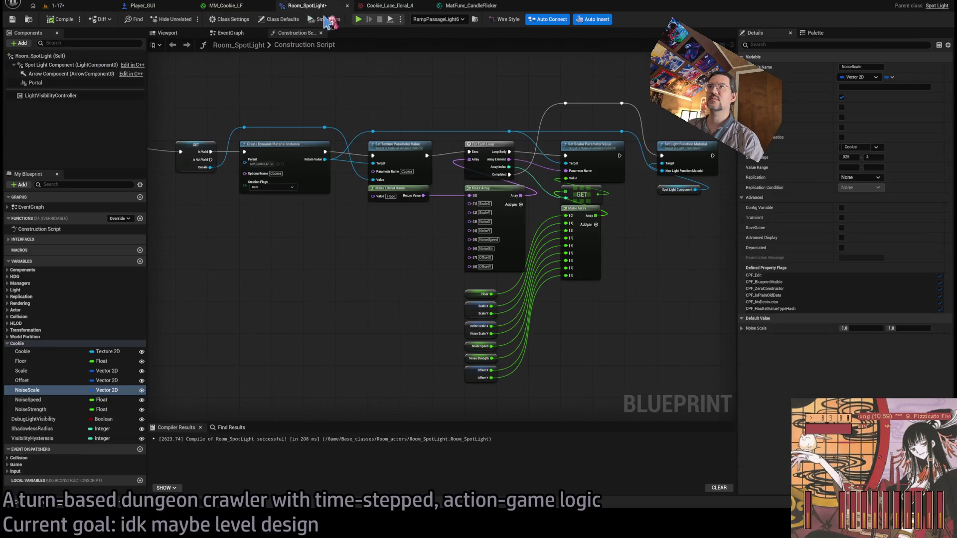
{"action": "scroll", "coordinate": [528, 269], "scroll_direction": "up", "scroll_amount": 2}
{"action": "left_click", "coordinate": [516, 178]}
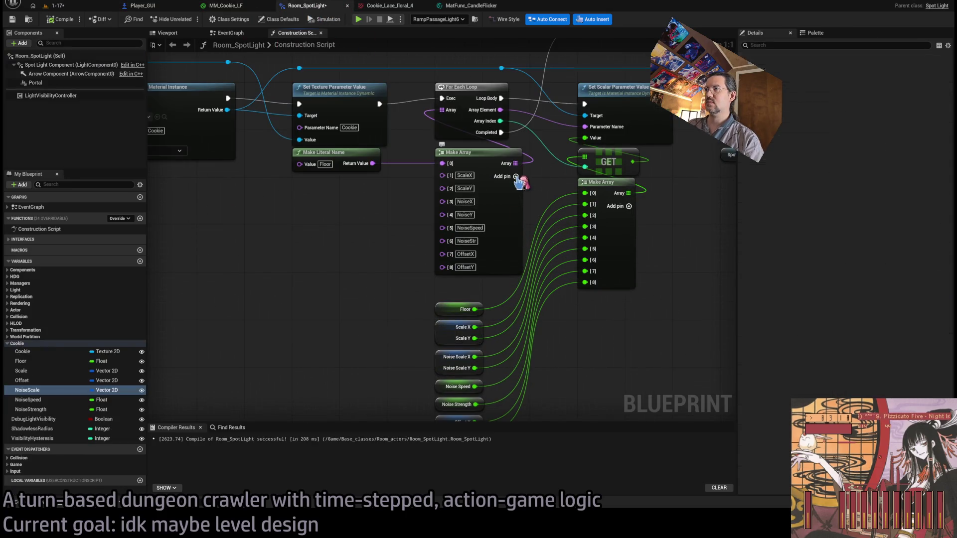
{"action": "double_click", "coordinate": [517, 178]}
{"action": "left_click", "coordinate": [458, 281]}
{"action": "type", "text": "F"}
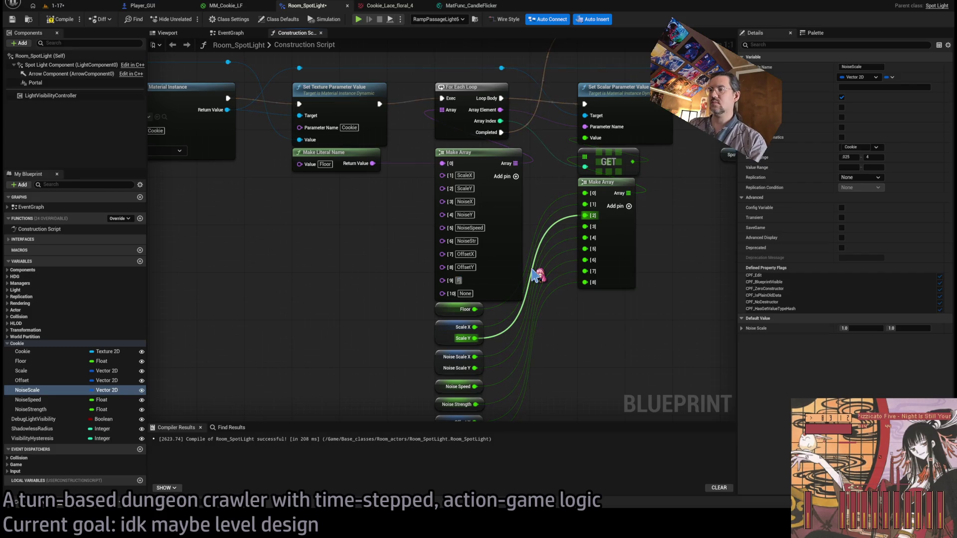
{"action": "type", "text": "ed"}
{"action": "key", "text": "Return"}
{"action": "type", "text": "FlickerStre"}
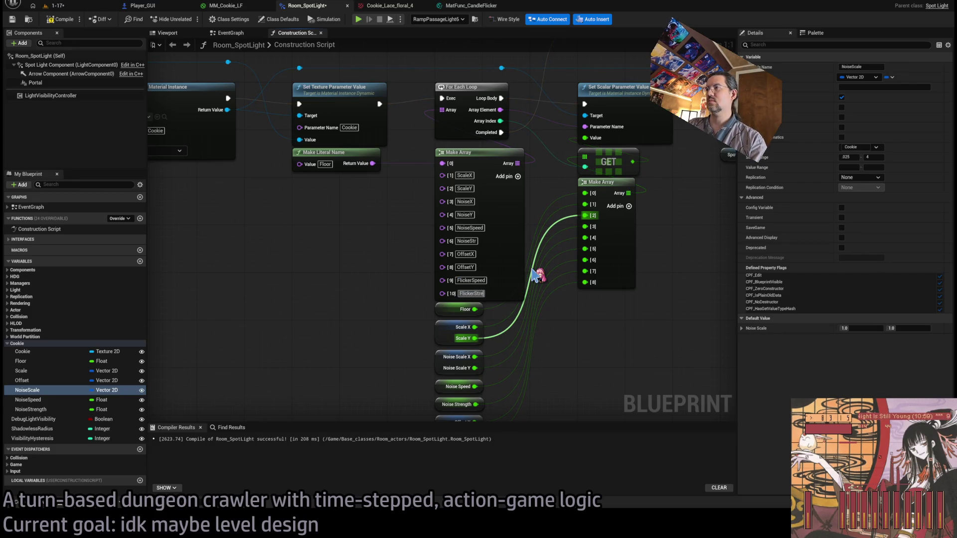
{"action": "type", "text": "ngth"}
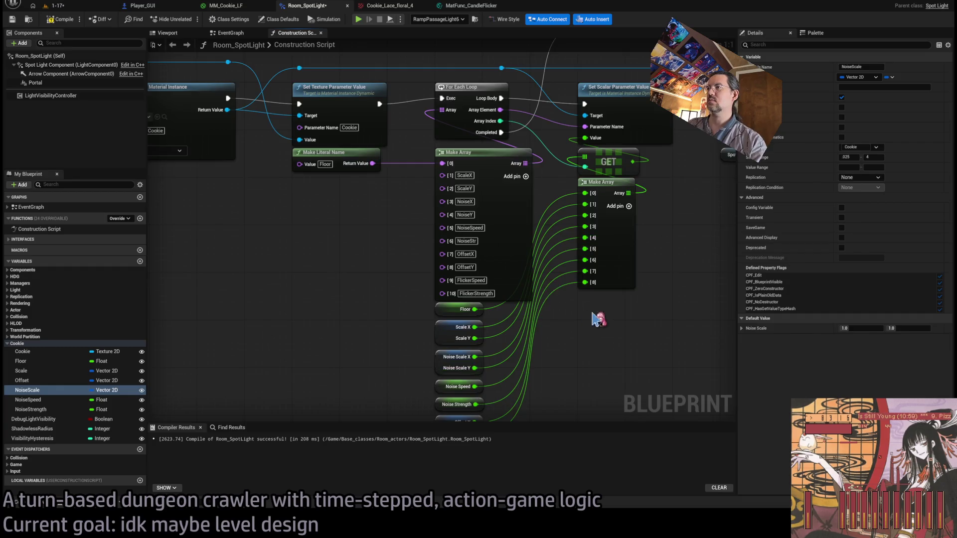
Duplicate the Floor variable into a FlickerStrength float and compile the Blueprint.
{"action": "scroll", "coordinate": [596, 319], "scroll_direction": "down", "scroll_amount": 3}
{"action": "left_click_drag", "start_coordinate": [474, 316], "coordinate": [456, 130]}
{"action": "left_click", "coordinate": [612, 225]}
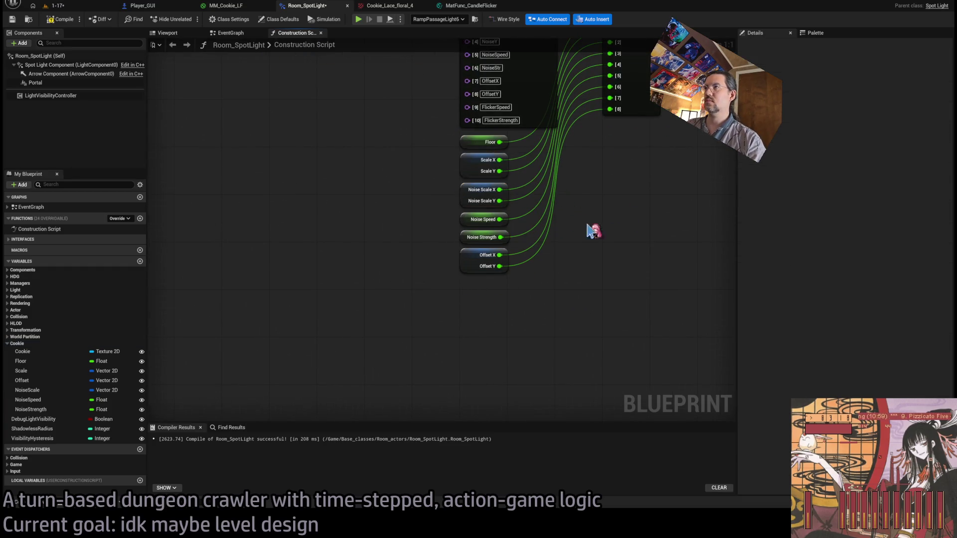
{"action": "left_click", "coordinate": [30, 361]}
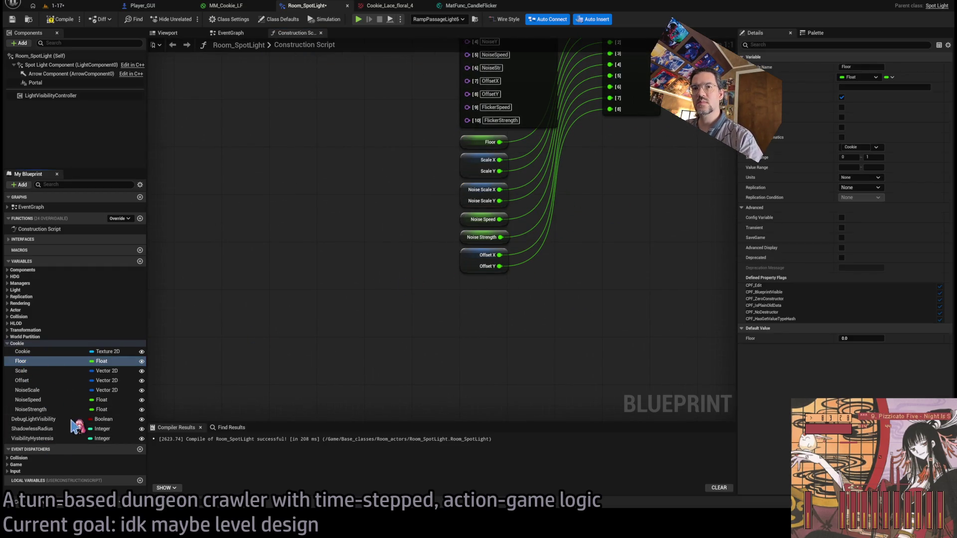
{"action": "key", "text": "ctrl+d"}
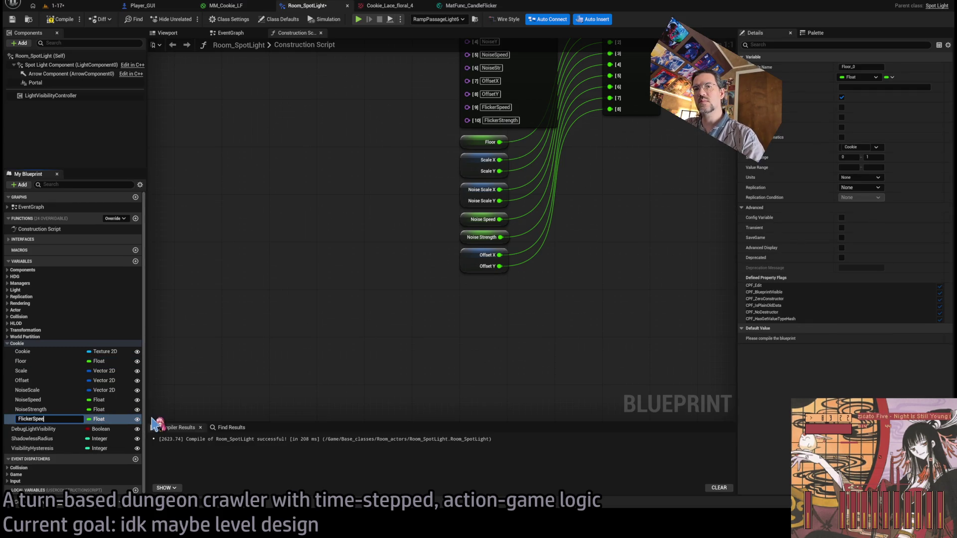
{"action": "type", "text": "FlickerStreng"}
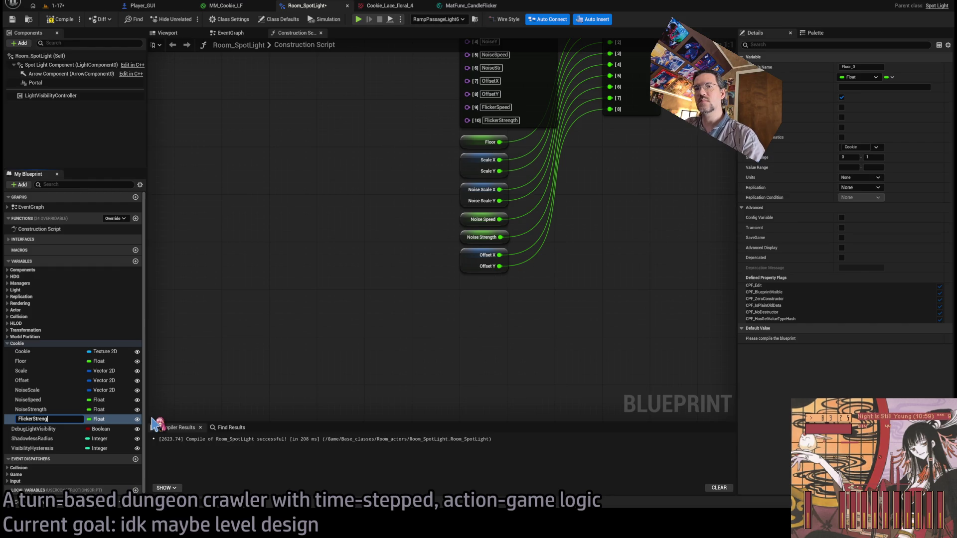
{"action": "type", "text": "th"}
{"action": "key", "text": "Return"}
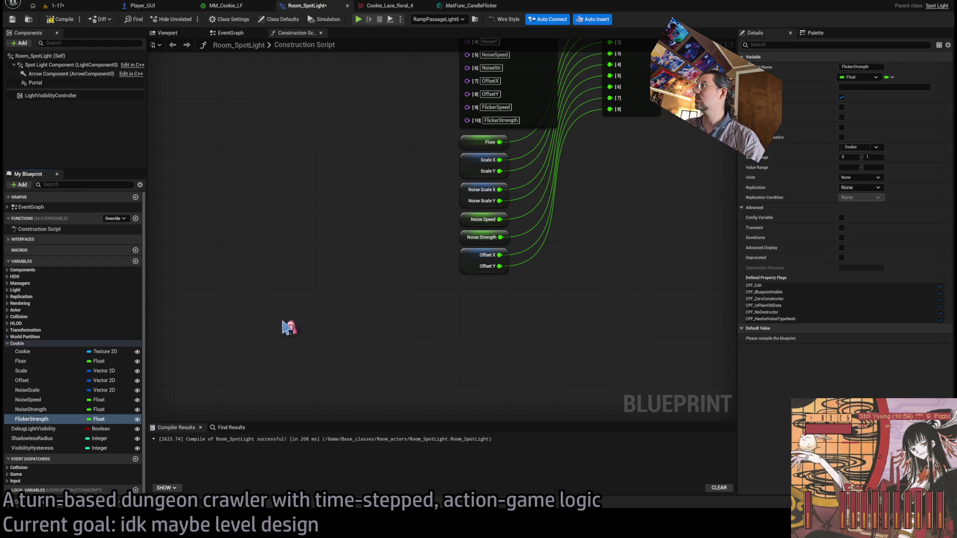
{"action": "left_click", "coordinate": [60, 19]}
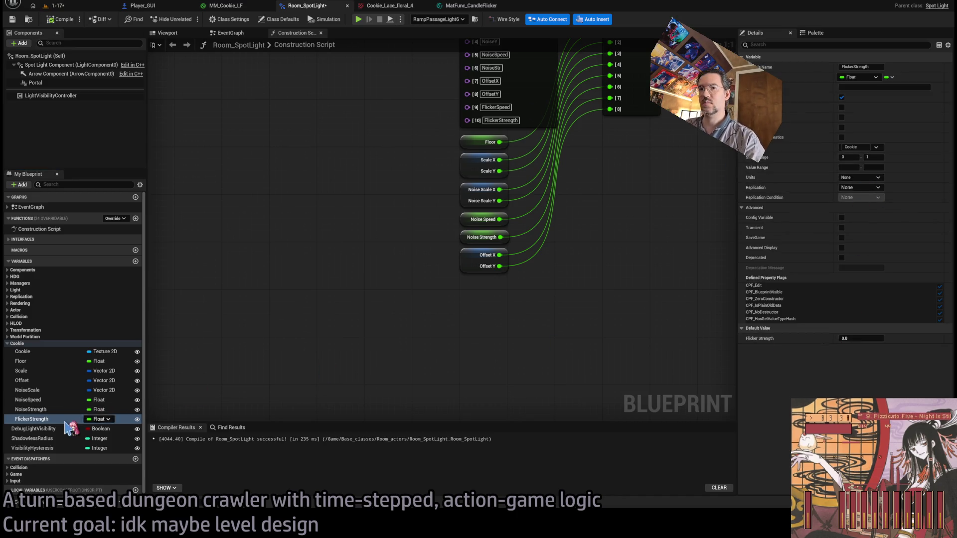
Add two value array entries and plug the FlickerStrength getter into entry 10.
{"action": "left_click", "coordinate": [623, 199]}
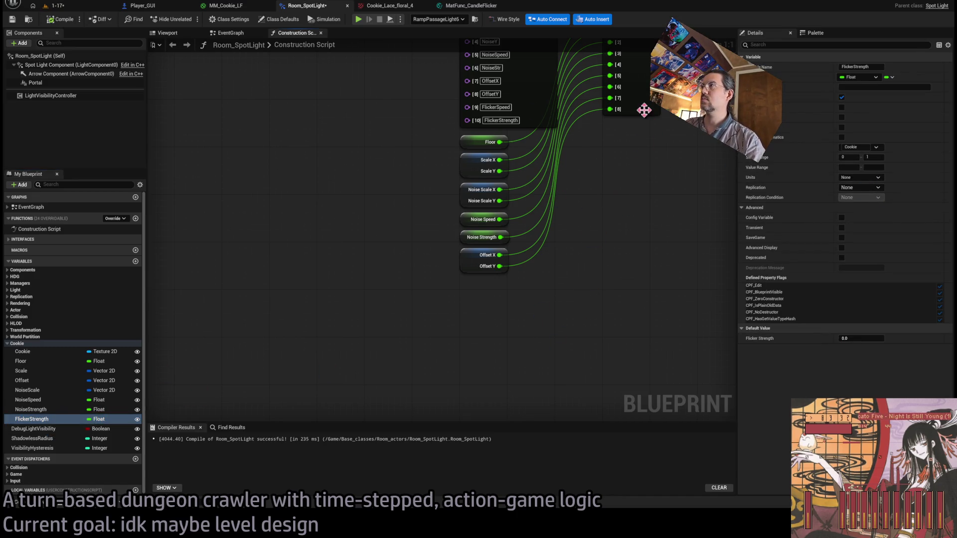
{"action": "left_click_drag", "start_coordinate": [644, 110], "coordinate": [636, 231]}
{"action": "left_click", "coordinate": [633, 148]}
{"action": "left_click", "coordinate": [633, 148]}
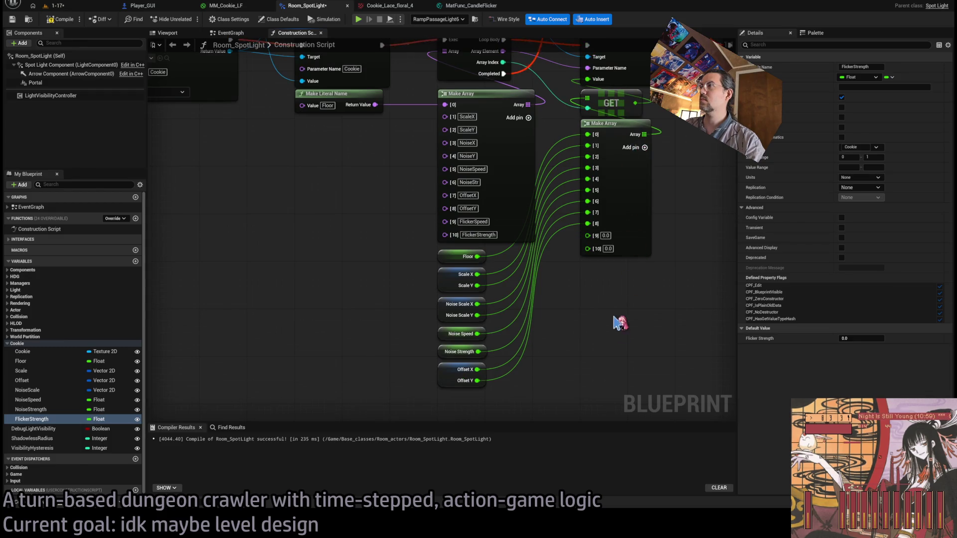
{"action": "left_click_drag", "start_coordinate": [616, 321], "coordinate": [642, 200]}
{"action": "left_click", "coordinate": [38, 420]}
{"action": "mouse_move", "coordinate": [613, 135]}
{"action": "left_mouse_down"}
{"action": "mouse_move", "coordinate": [488, 324]}
{"action": "mouse_move", "coordinate": [500, 311]}
{"action": "left_mouse_up"}
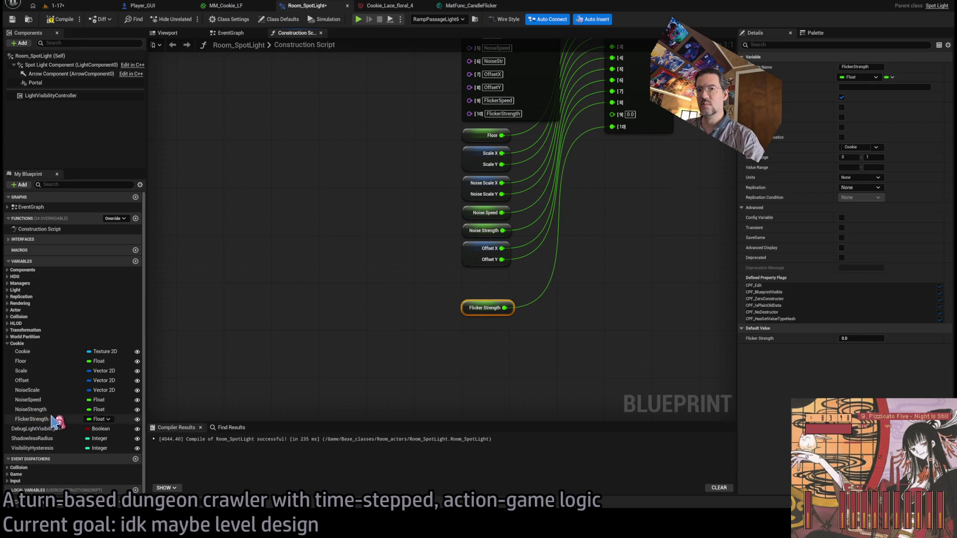
Duplicate FlickerStrength into a FlickerSpeed variable and plug its getter into value entry 9.
{"action": "left_click", "coordinate": [30, 420]}
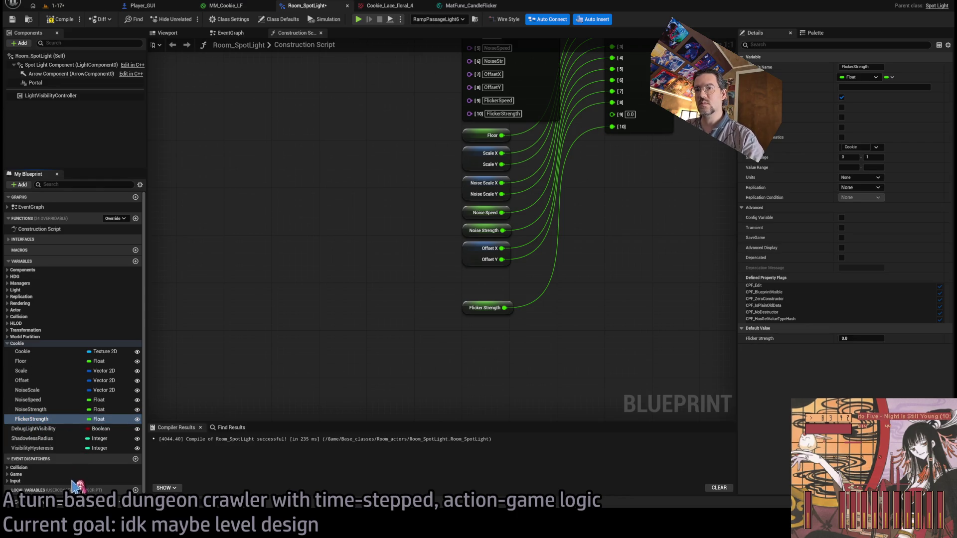
{"action": "key", "text": "ctrl+d"}
{"action": "type", "text": "FlickerSp"}
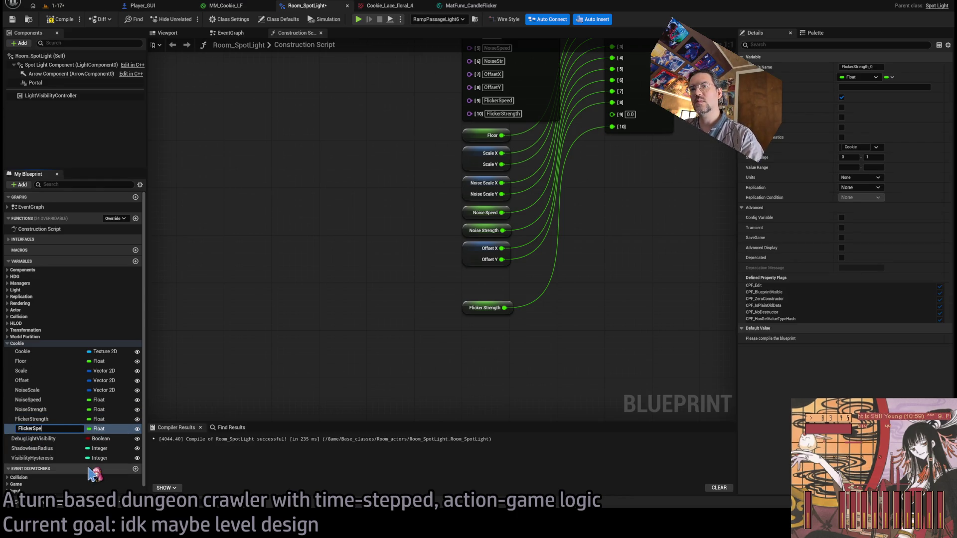
{"action": "type", "text": "ed"}
{"action": "key", "text": "Return"}
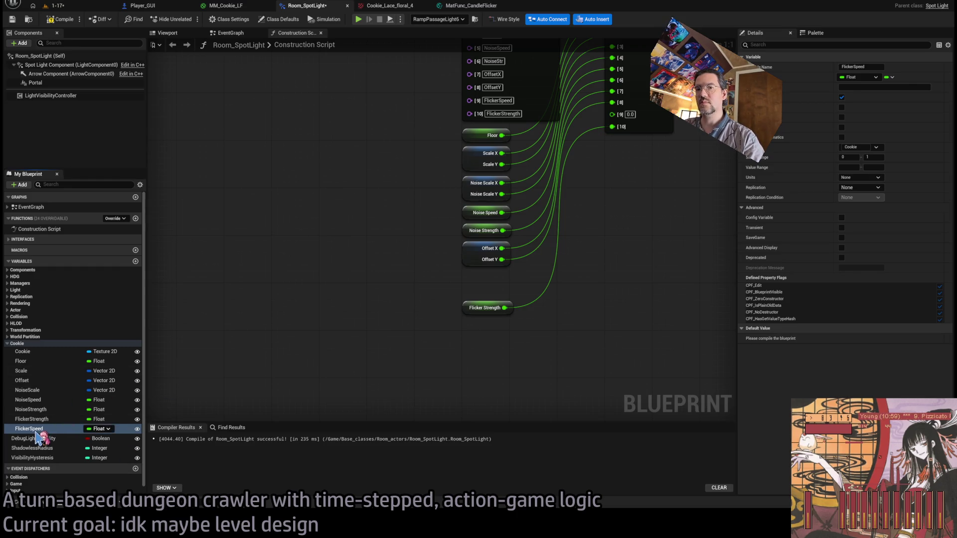
{"action": "mouse_move", "coordinate": [472, 342]}
{"action": "left_mouse_down"}
{"action": "mouse_move", "coordinate": [481, 326]}
{"action": "mouse_move", "coordinate": [474, 299]}
{"action": "mouse_move", "coordinate": [621, 117]}
{"action": "mouse_move", "coordinate": [612, 113]}
{"action": "left_mouse_up"}
{"action": "mouse_move", "coordinate": [487, 366]}
{"action": "left_mouse_down"}
{"action": "mouse_move", "coordinate": [462, 288]}
{"action": "mouse_move", "coordinate": [471, 284]}
{"action": "left_mouse_up"}
{"action": "left_click", "coordinate": [318, 228]}
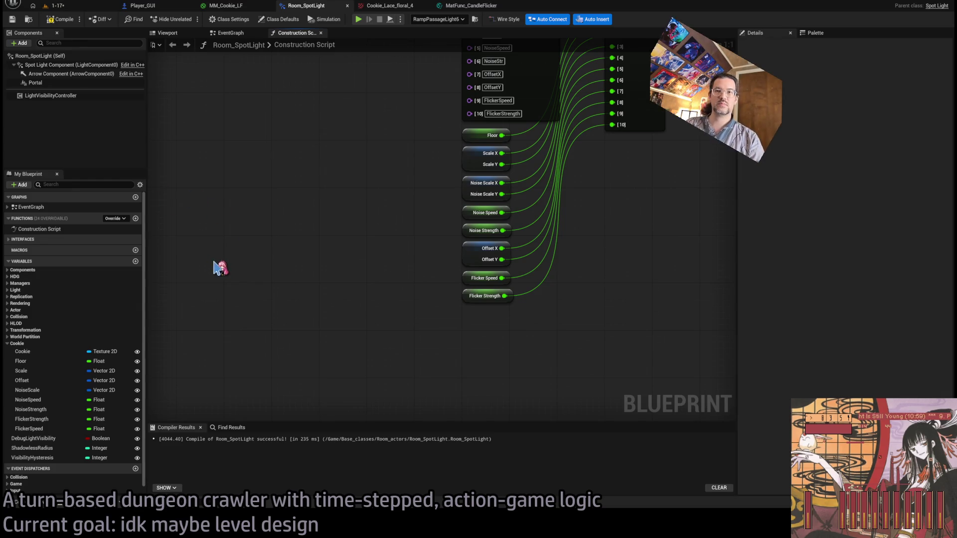
{"action": "left_click", "coordinate": [40, 419]}
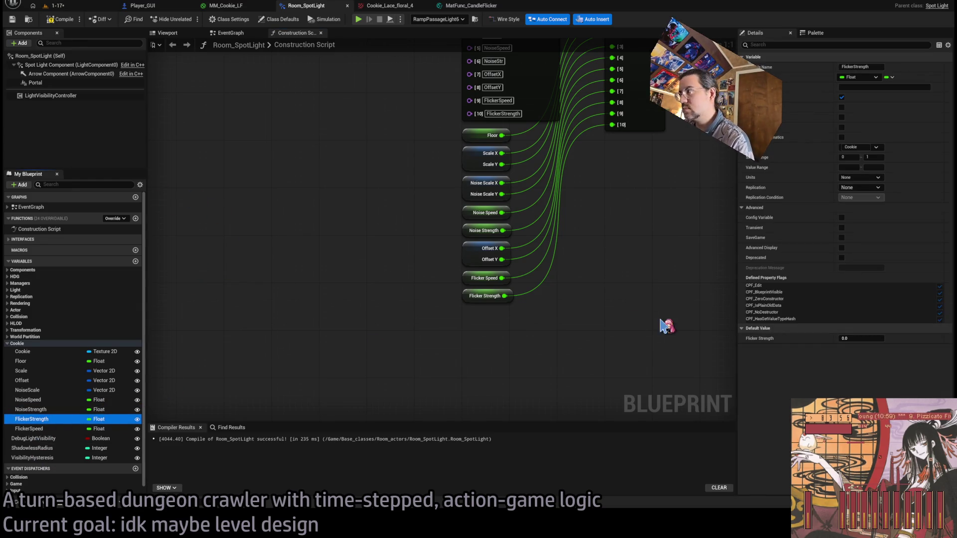
Set FlickerSpeed's slider maximum to 4, recompile Room_SpotLight, and return to the 1-17 level.
{"action": "left_click", "coordinate": [47, 432]}
{"action": "left_click", "coordinate": [52, 20]}
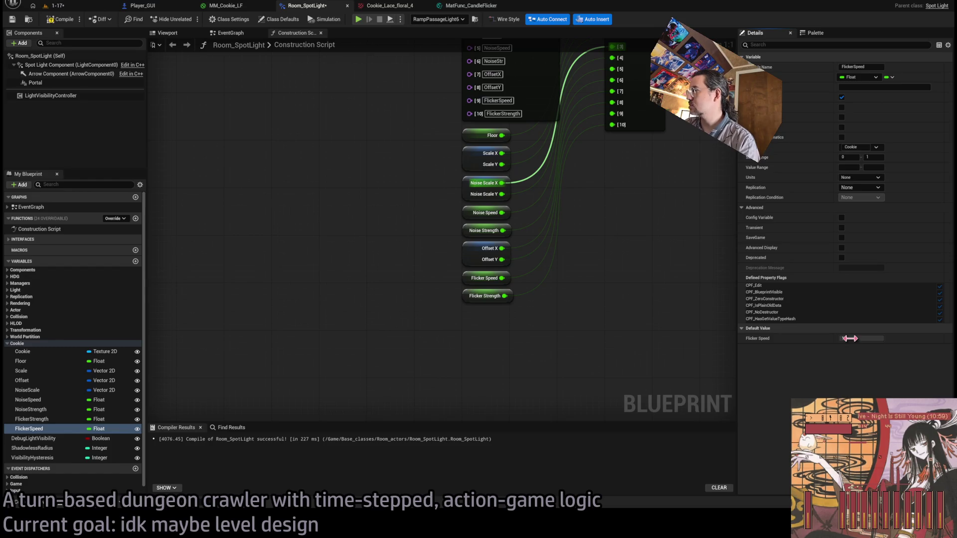
{"action": "left_click", "coordinate": [64, 20]}
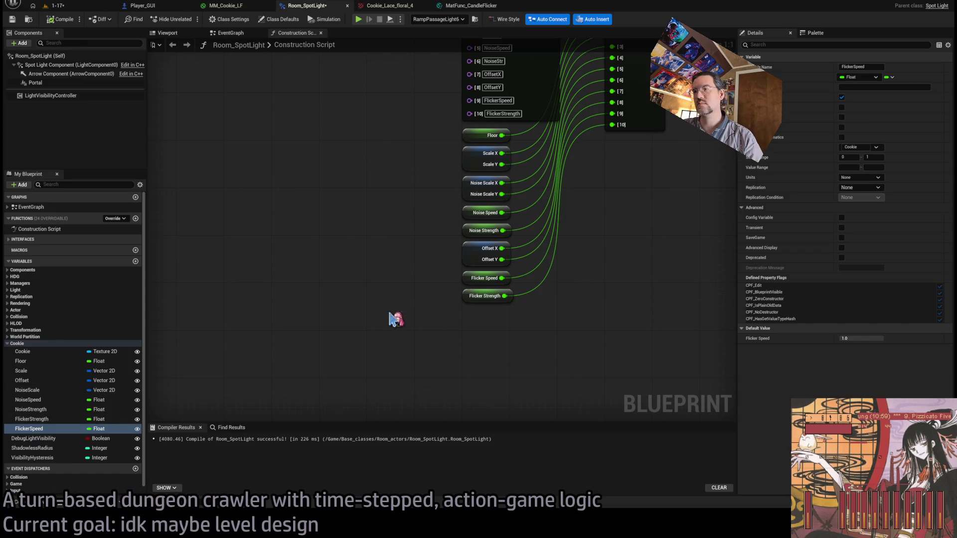
{"action": "type", "text": "4"}
{"action": "key", "text": "Return"}
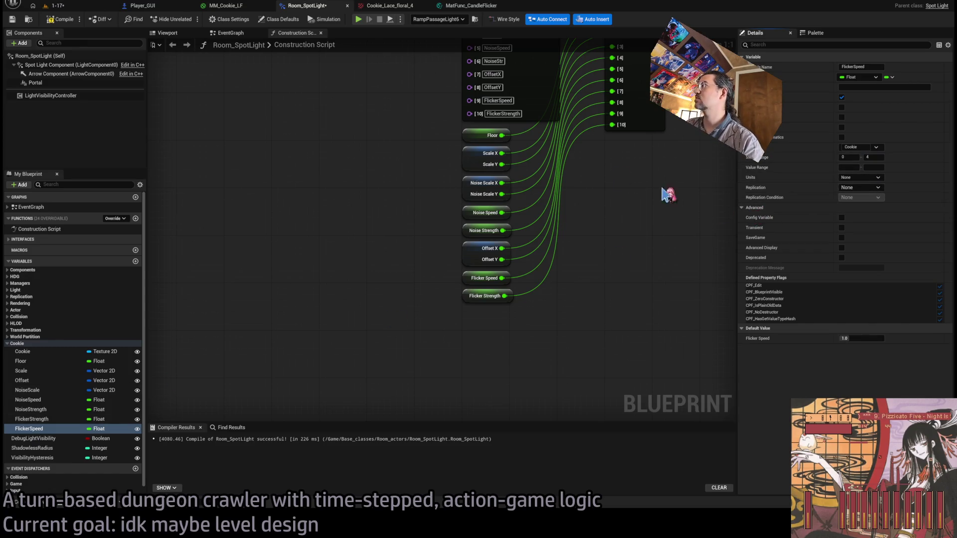
{"action": "left_click", "coordinate": [59, 21]}
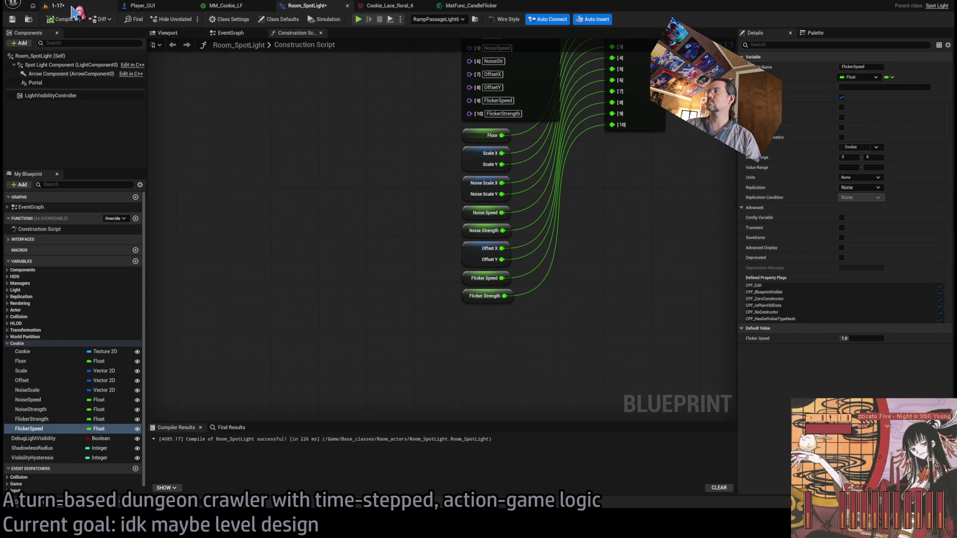
{"action": "left_click", "coordinate": [74, 10]}
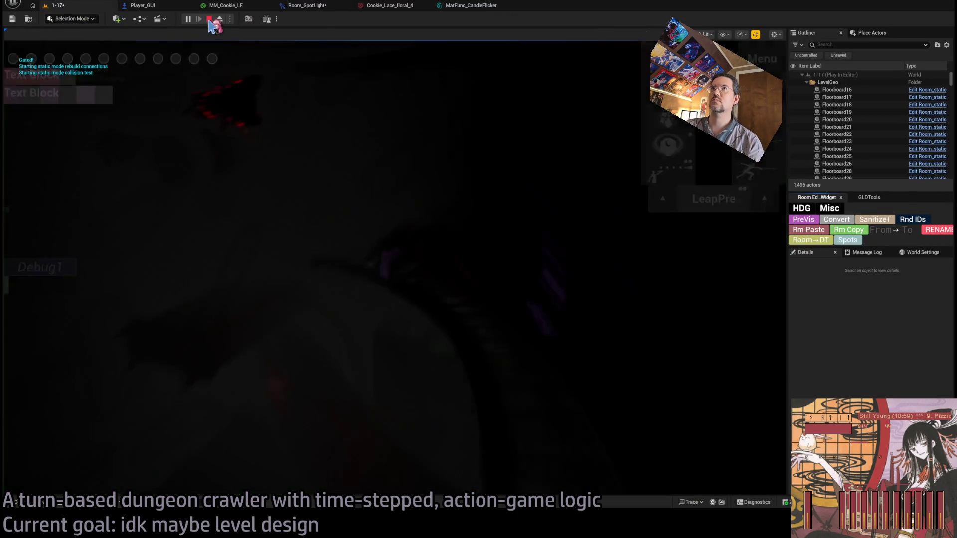
{"action": "key", "text": "f"}
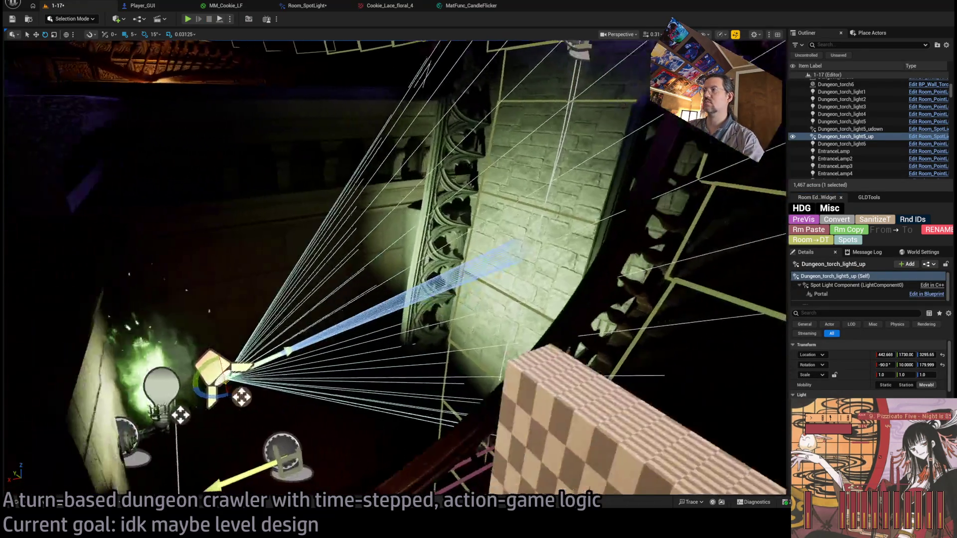
Assign Cookie_Lace_floral_4 to Dungeon_torch_light5_up's Cookie slot and view the lace on the wall.
{"action": "scroll", "coordinate": [870, 369], "scroll_direction": "down", "scroll_amount": 5}
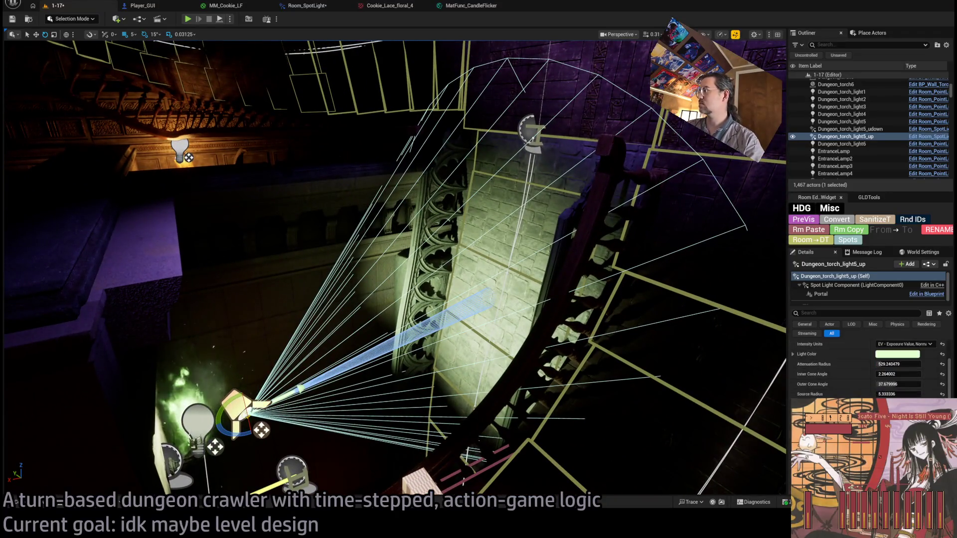
{"action": "scroll", "coordinate": [870, 369], "scroll_direction": "down", "scroll_amount": 5}
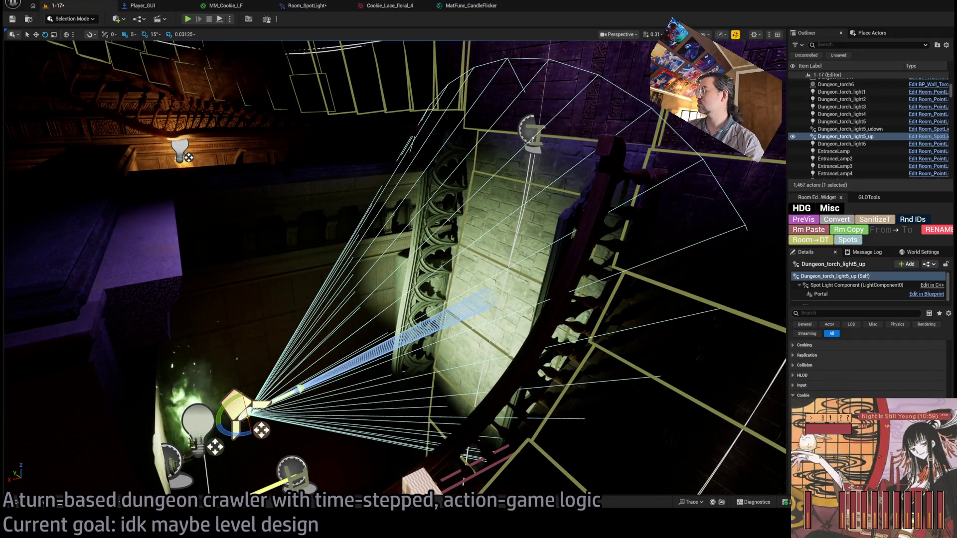
{"action": "scroll", "coordinate": [870, 369], "scroll_direction": "up", "scroll_amount": 10}
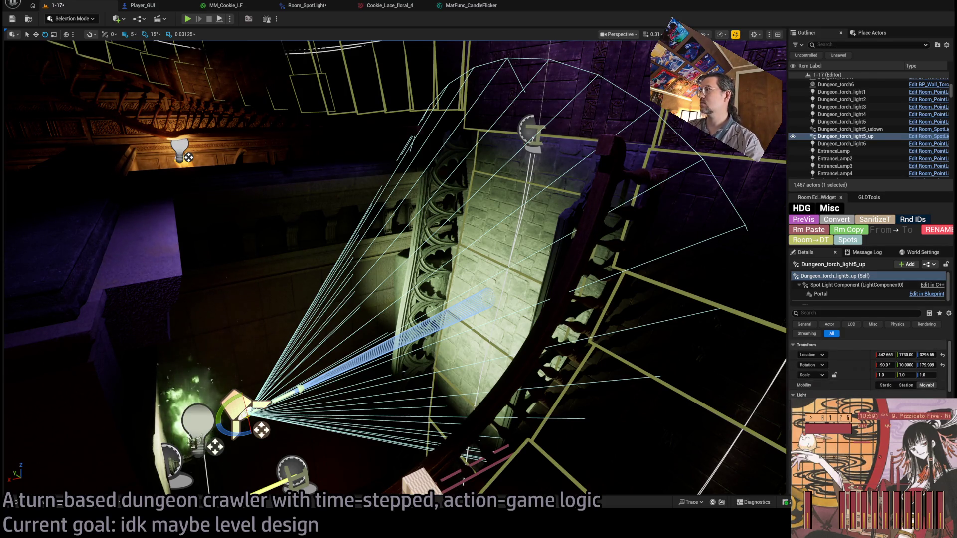
{"action": "scroll", "coordinate": [919, 386], "scroll_direction": "down", "scroll_amount": 5}
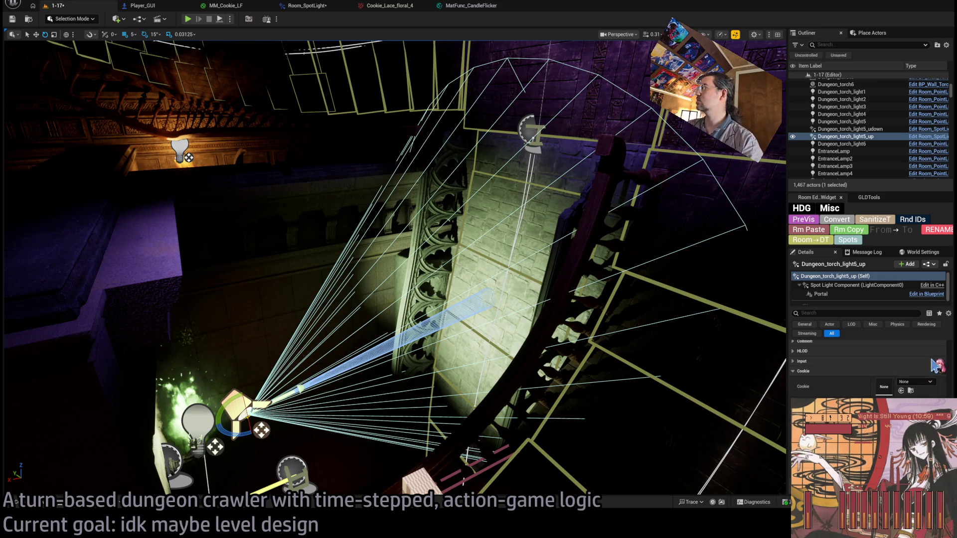
{"action": "left_click_drag", "start_coordinate": [935, 346], "coordinate": [883, 386]}
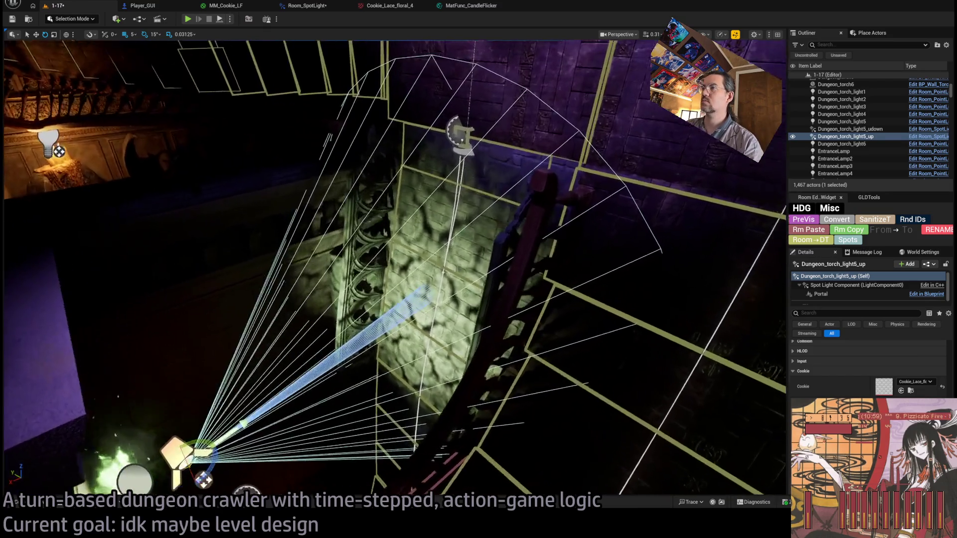
{"action": "left_click_drag", "start_coordinate": [394, 269], "coordinate": [351, 244]}
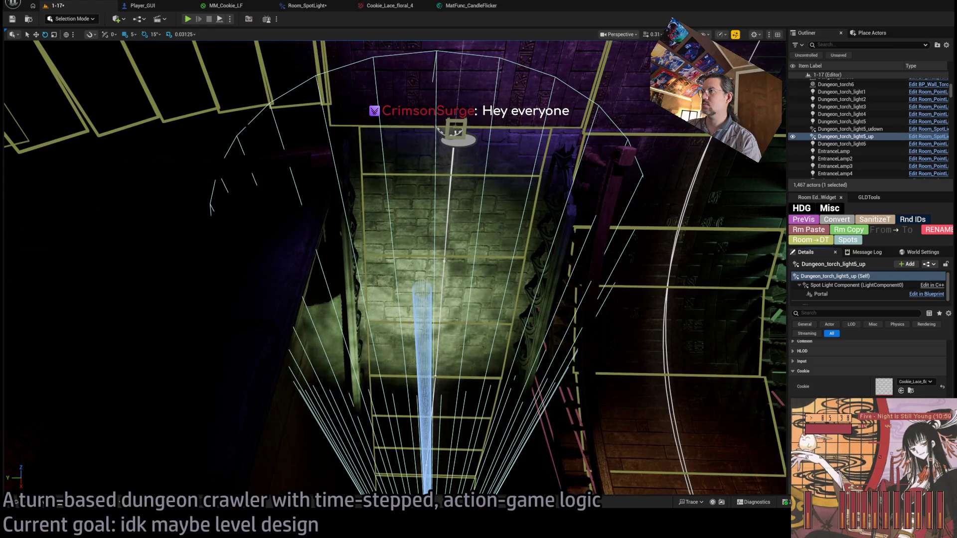
Nudge the lace-cookie spotlight slightly right, then view the torch wall and select Dungeon_torch1.
{"action": "key", "text": "s"}
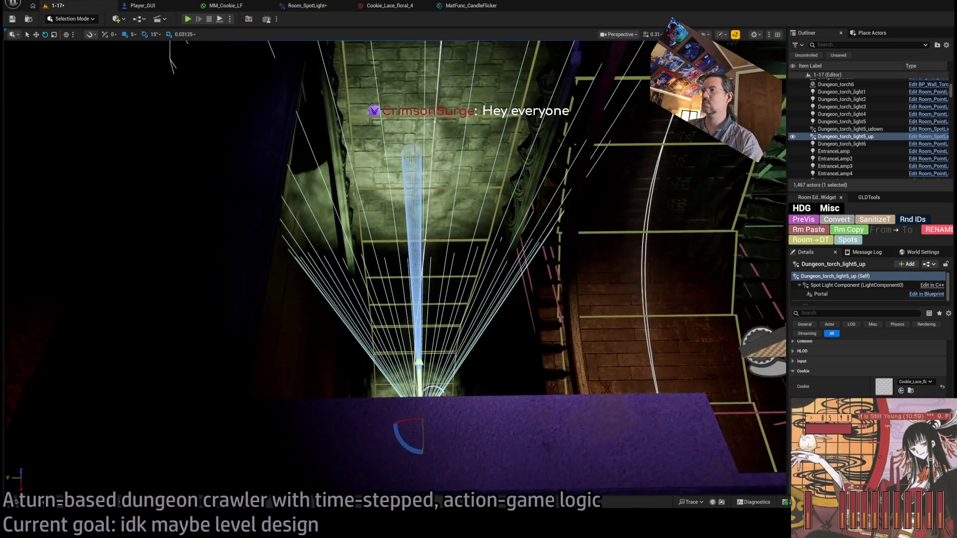
{"action": "key", "text": "s"}
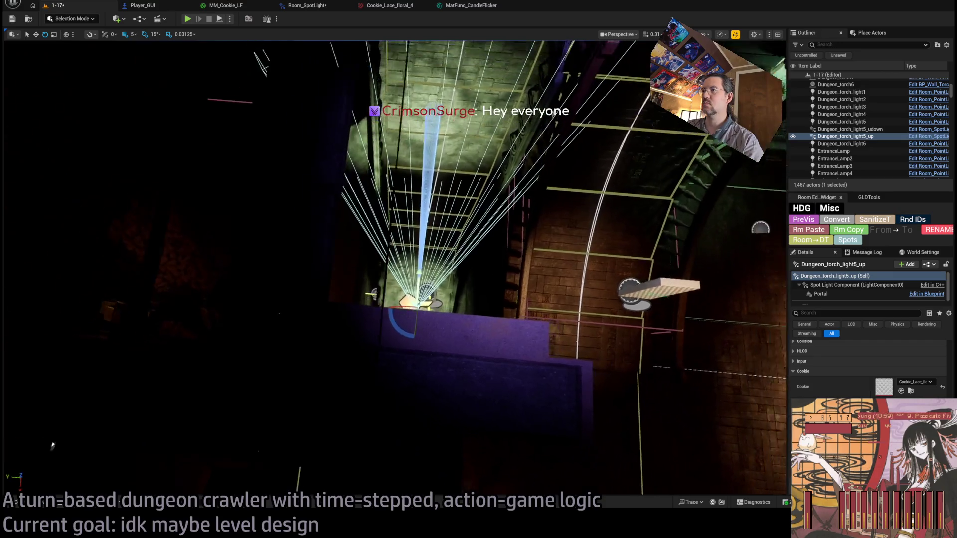
{"action": "left_click_drag", "start_coordinate": [414, 359], "coordinate": [434, 359]}
{"action": "key", "text": "s"}
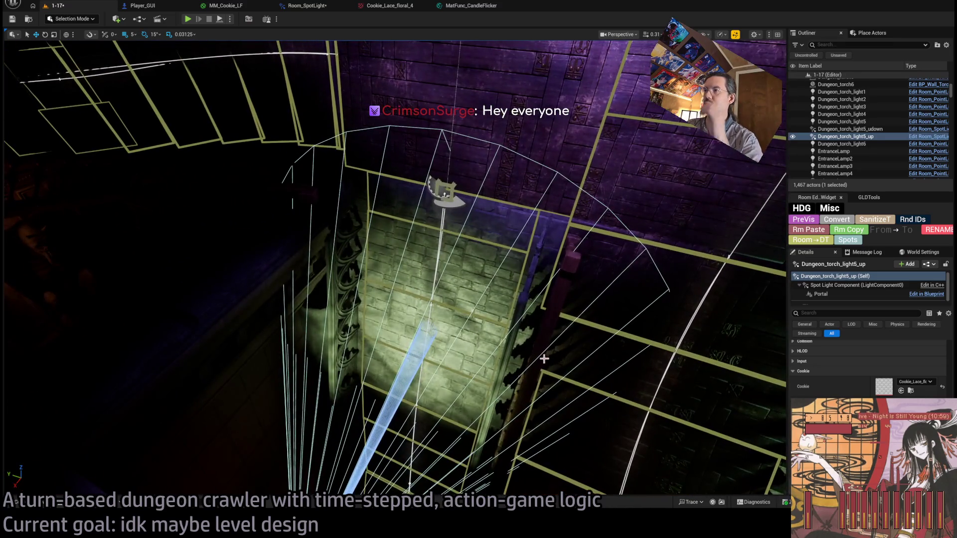
{"action": "key", "text": "f"}
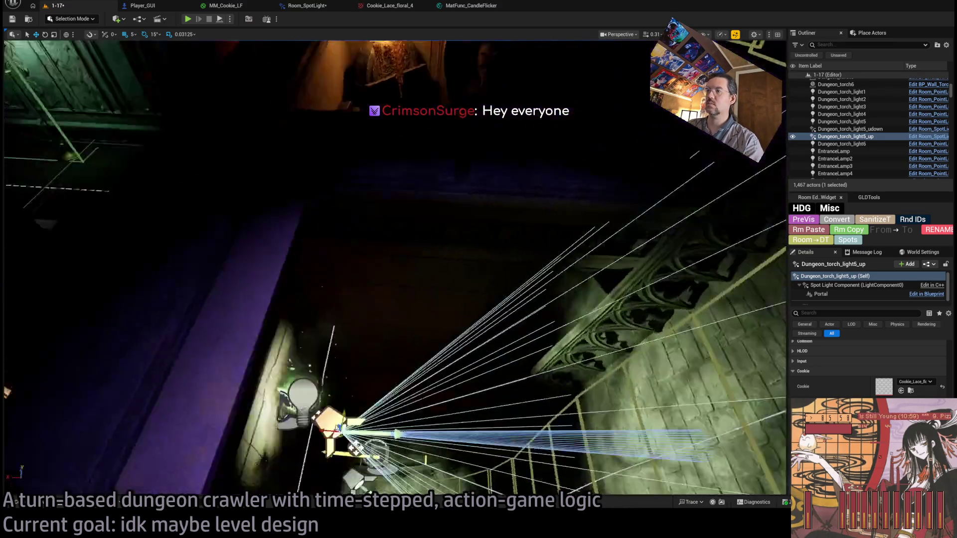
{"action": "key", "text": "s"}
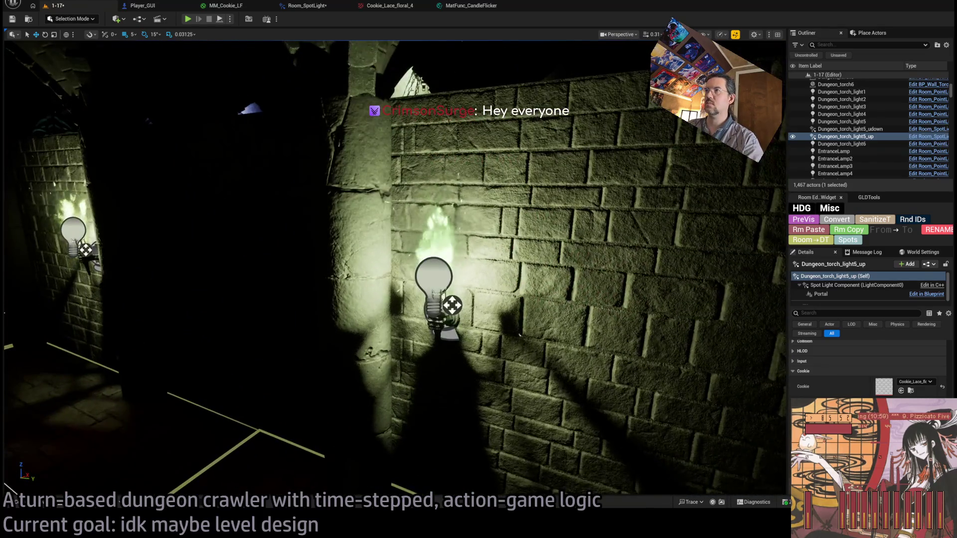
{"action": "left_click", "coordinate": [442, 274]}
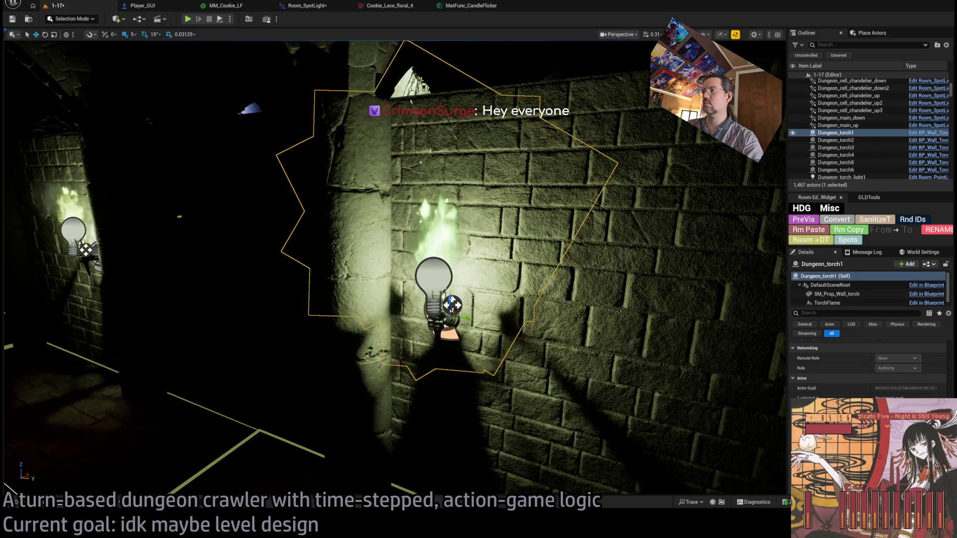
Hide the Dungeon_torch1 mesh and select torch lights 1–5 to frame them.
{"action": "left_click", "coordinate": [559, 327]}
{"action": "left_click", "coordinate": [434, 247]}
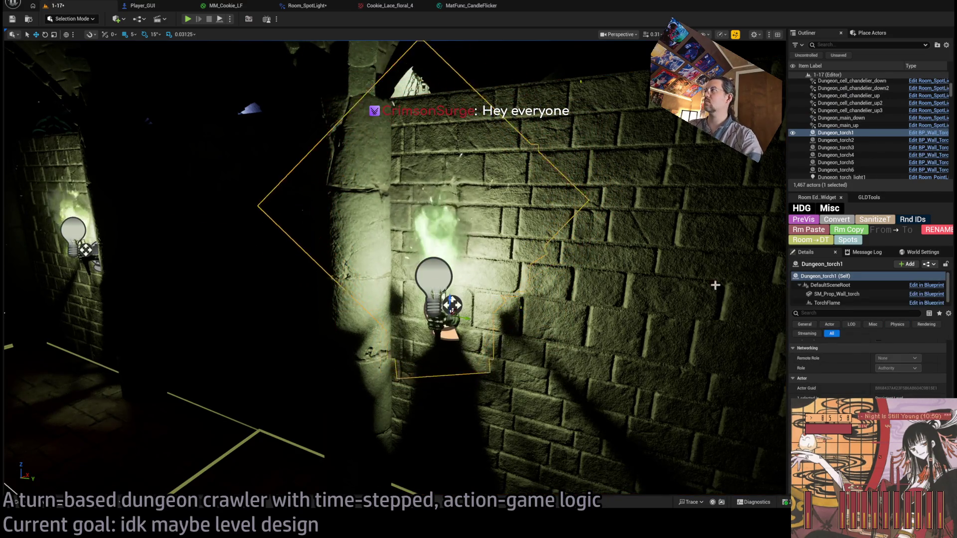
{"action": "left_click", "coordinate": [793, 133]}
{"action": "left_click", "coordinate": [842, 177]}
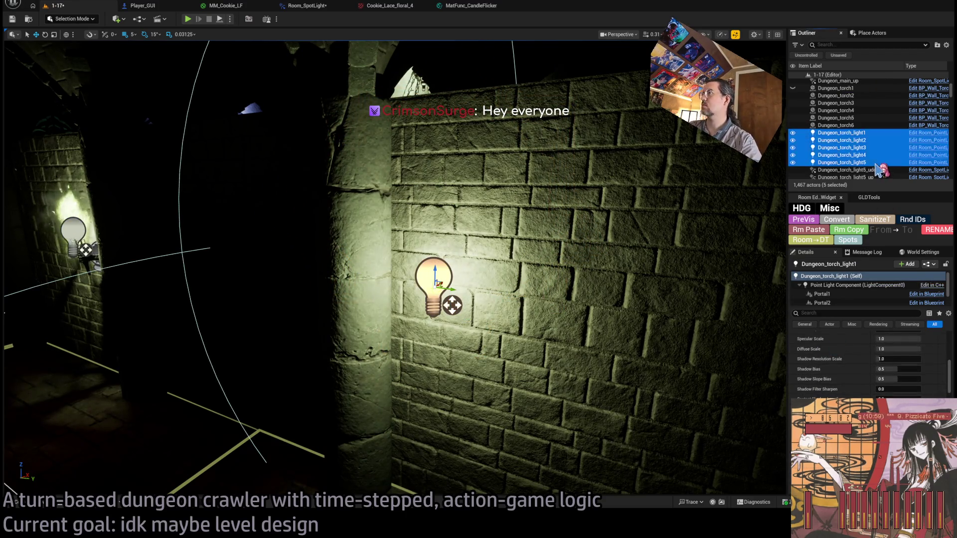
{"action": "left_click", "coordinate": [836, 162], "text": "shift"}
{"action": "key", "text": "f"}
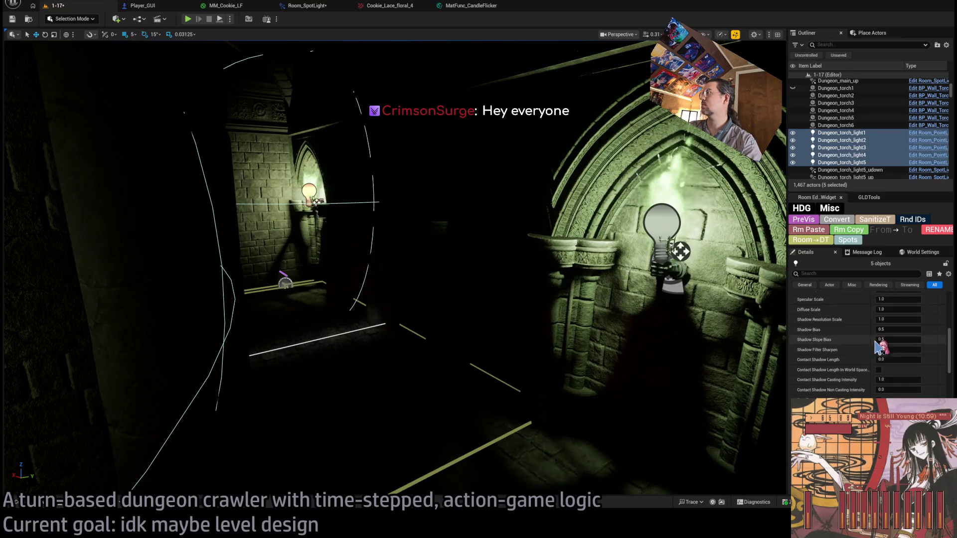
Reframe the view on the torch alcove around Dungeon_torch6 and its lights.
{"action": "left_click", "coordinate": [847, 125], "text": "ctrl"}
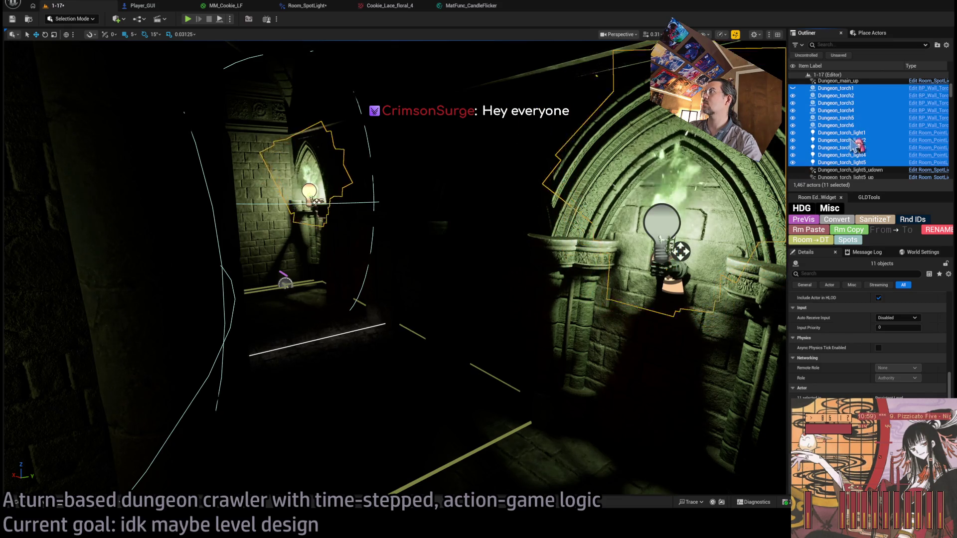
{"action": "left_click", "coordinate": [848, 132]}
{"action": "left_click", "coordinate": [877, 163], "text": "shift"}
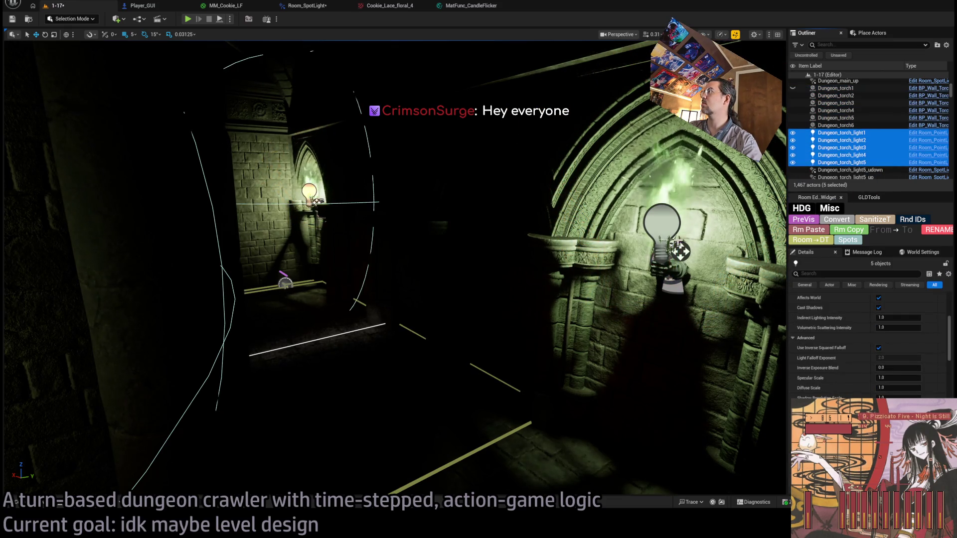
{"action": "key", "text": "f"}
{"action": "left_click", "coordinate": [837, 125]}
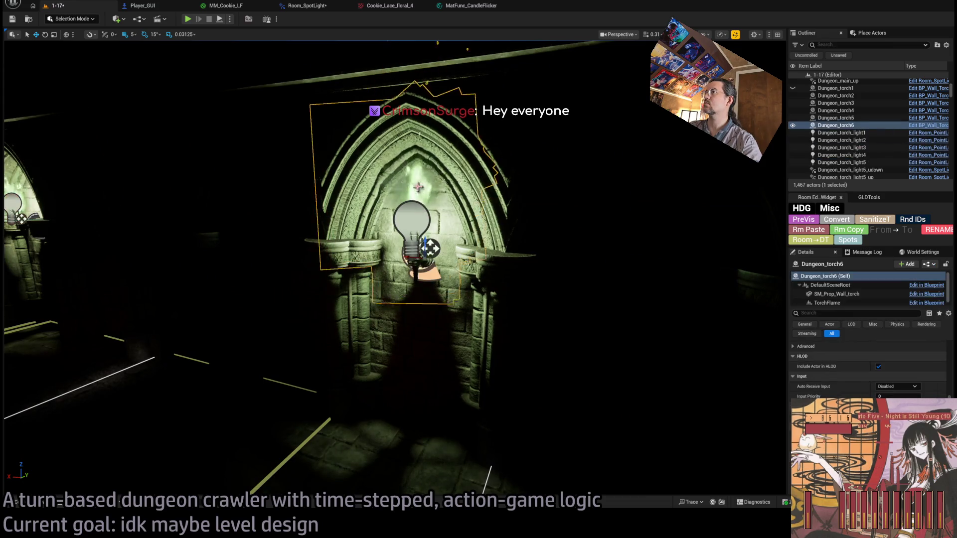
{"action": "key", "text": "f"}
Select Dungeon_torch_light1 through Dungeon_torch_light6 together and collapse Lightmass in Details.
{"action": "scroll", "coordinate": [847, 130], "scroll_direction": "down", "scroll_amount": 3}
{"action": "left_click", "coordinate": [848, 133]}
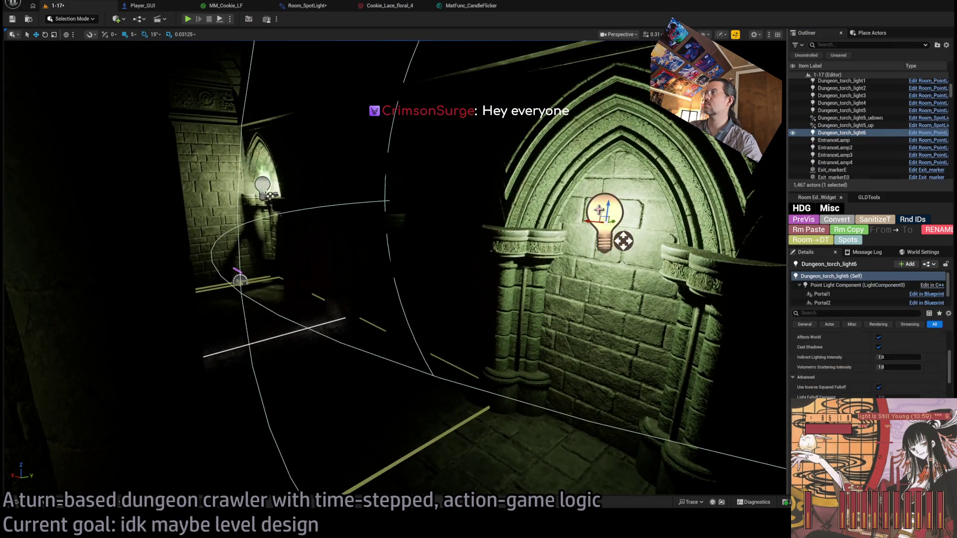
{"action": "left_click", "coordinate": [878, 110], "text": "ctrl"}
{"action": "scroll", "coordinate": [867, 125], "scroll_direction": "up", "scroll_amount": 1}
{"action": "left_click", "coordinate": [847, 92], "text": "ctrl+shift"}
{"action": "scroll", "coordinate": [867, 349], "scroll_direction": "down", "scroll_amount": 10}
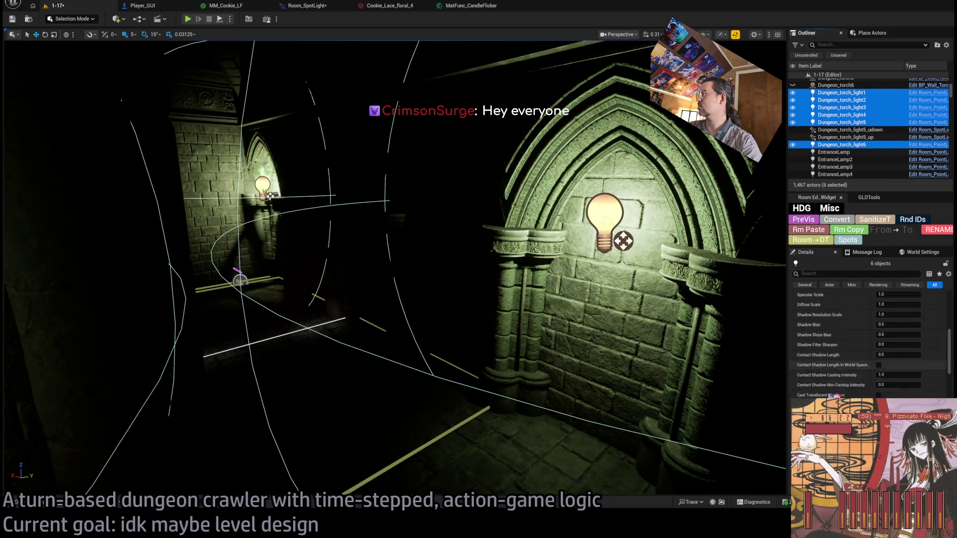
{"action": "scroll", "coordinate": [849, 390], "scroll_direction": "down", "scroll_amount": 2}
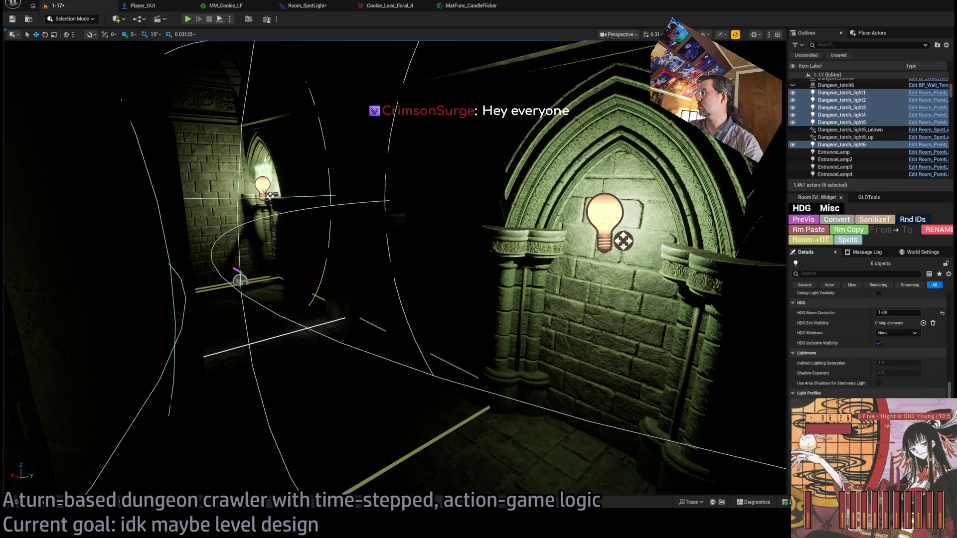
{"action": "left_click", "coordinate": [844, 353]}
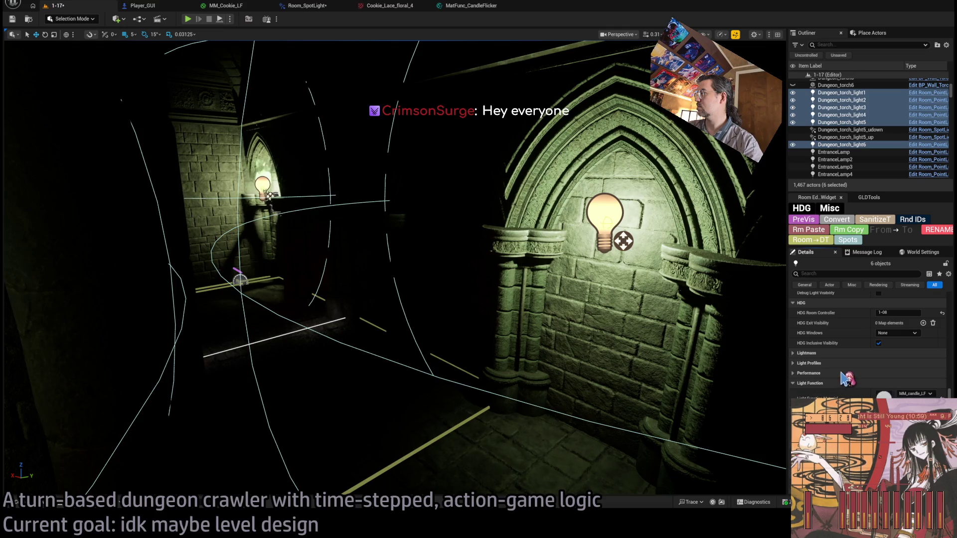
Check the torch lights' M_candle_LF light function, then select the Dungeon_cell_chandelier_down spotlight.
{"action": "left_click", "coordinate": [840, 383]}
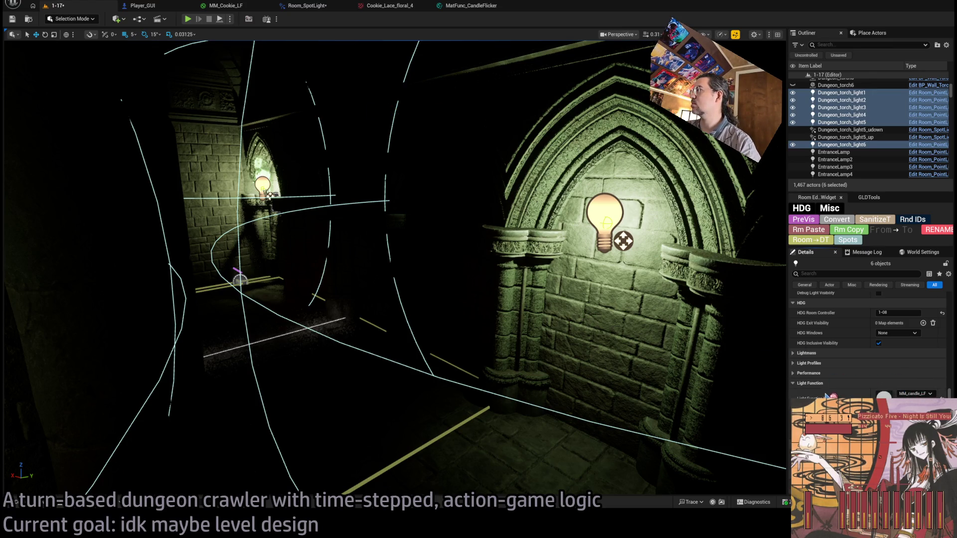
{"action": "left_click_drag", "start_coordinate": [398, 249], "coordinate": [499, 249]}
{"action": "mouse_move", "coordinate": [649, 314]}
{"action": "left_mouse_down"}
{"action": "mouse_move", "coordinate": [573, 314]}
{"action": "mouse_move", "coordinate": [649, 314]}
{"action": "mouse_move", "coordinate": [598, 314]}
{"action": "left_mouse_up"}
{"action": "mouse_move", "coordinate": [694, 298]}
{"action": "left_mouse_down"}
{"action": "mouse_move", "coordinate": [647, 316]}
{"action": "mouse_move", "coordinate": [407, 90]}
{"action": "mouse_move", "coordinate": [369, 259]}
{"action": "left_mouse_up"}
{"action": "left_click", "coordinate": [369, 259]}
{"action": "left_click", "coordinate": [313, 277]}
{"action": "mouse_move", "coordinate": [313, 276]}
{"action": "left_mouse_down"}
{"action": "mouse_move", "coordinate": [313, 299]}
{"action": "mouse_move", "coordinate": [289, 314]}
{"action": "left_mouse_up"}
{"action": "left_click_drag", "start_coordinate": [617, 149], "coordinate": [659, 140]}
Scroll Details toward Cookie and look down the corridor and up the shaft at the spotlight.
{"action": "scroll", "coordinate": [870, 369], "scroll_direction": "down", "scroll_amount": 2}
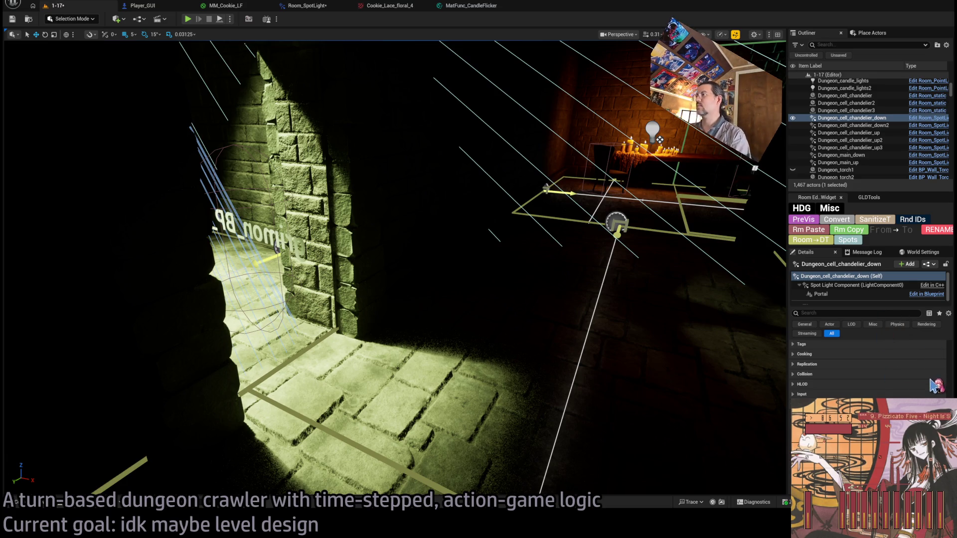
{"action": "left_click_drag", "start_coordinate": [594, 361], "coordinate": [561, 326]}
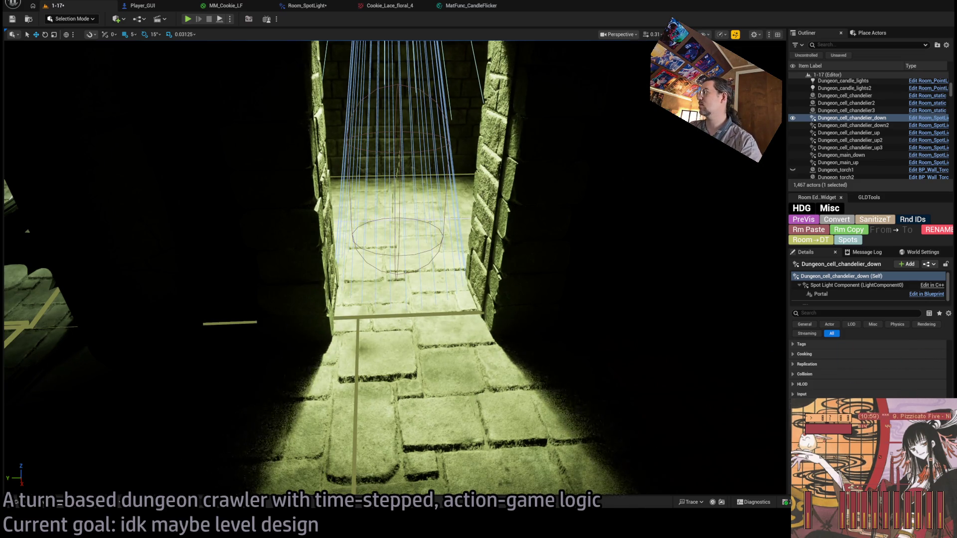
{"action": "mouse_move", "coordinate": [622, 335]}
{"action": "left_mouse_down"}
{"action": "mouse_move", "coordinate": [622, 239]}
{"action": "mouse_move", "coordinate": [581, 413]}
{"action": "left_mouse_up"}
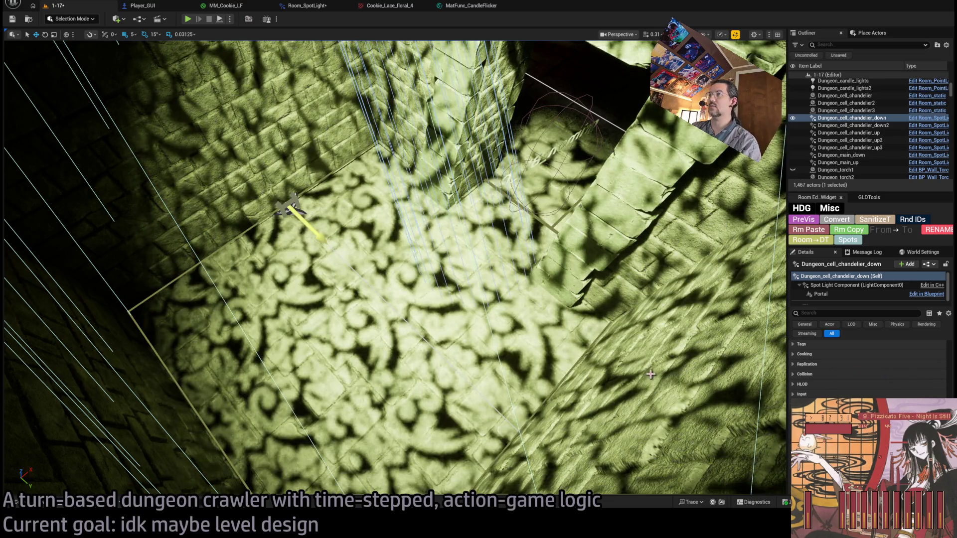
{"action": "left_click_drag", "start_coordinate": [651, 374], "coordinate": [642, 399]}
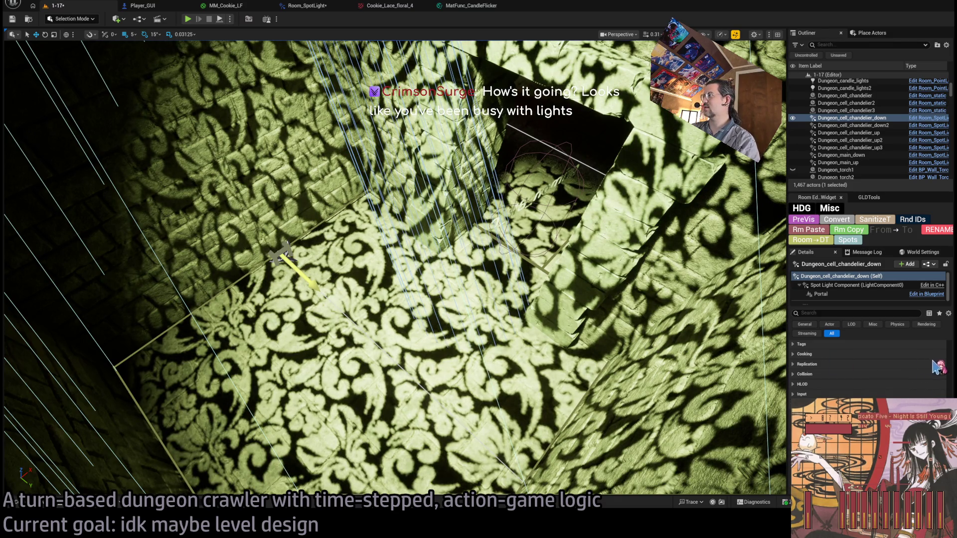
{"action": "scroll", "coordinate": [936, 369], "scroll_direction": "down", "scroll_amount": 2}
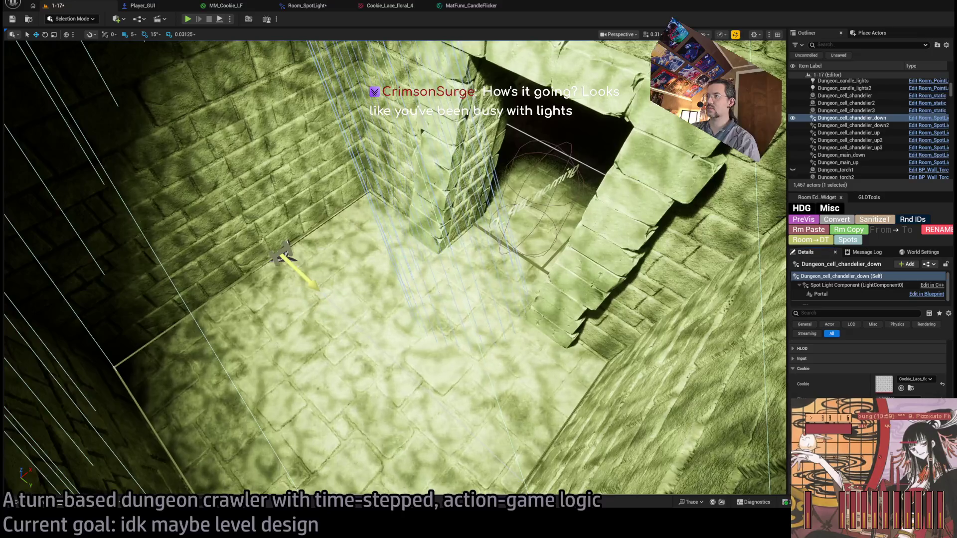
{"action": "mouse_move", "coordinate": [458, 394]}
{"action": "left_mouse_down"}
{"action": "mouse_move", "coordinate": [449, 321]}
{"action": "mouse_move", "coordinate": [356, 313]}
{"action": "mouse_move", "coordinate": [368, 307]}
{"action": "left_mouse_up"}
{"action": "mouse_move", "coordinate": [499, 194]}
{"action": "left_mouse_down"}
{"action": "mouse_move", "coordinate": [545, 199]}
{"action": "mouse_move", "coordinate": [528, 200]}
{"action": "mouse_move", "coordinate": [531, 179]}
{"action": "left_mouse_up"}
Select the Dungeon_cell_chandelier_down2 spotlight and expand its Light Function settings.
{"action": "left_click", "coordinate": [546, 198]}
{"action": "left_click", "coordinate": [546, 198]}
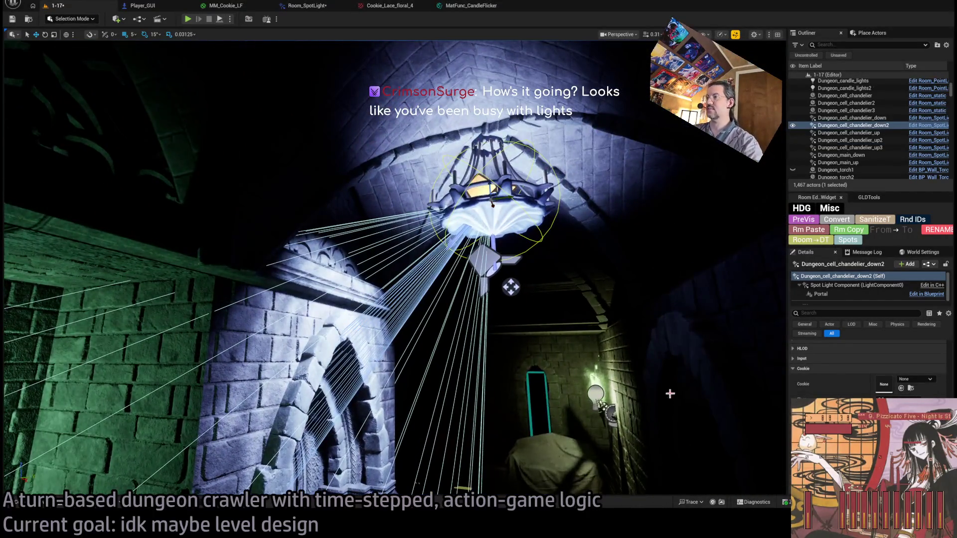
{"action": "left_click_drag", "start_coordinate": [668, 390], "coordinate": [670, 390]}
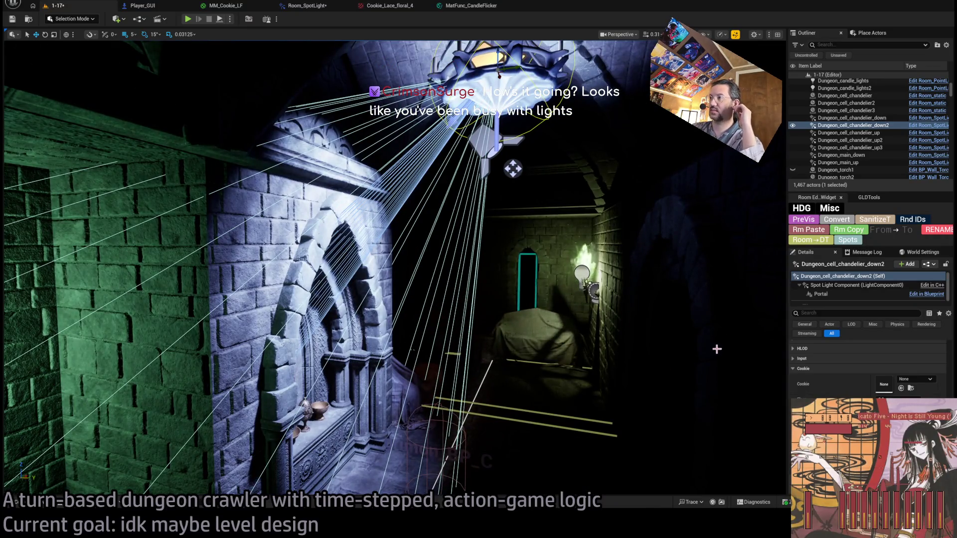
{"action": "scroll", "coordinate": [867, 369], "scroll_direction": "up", "scroll_amount": 5}
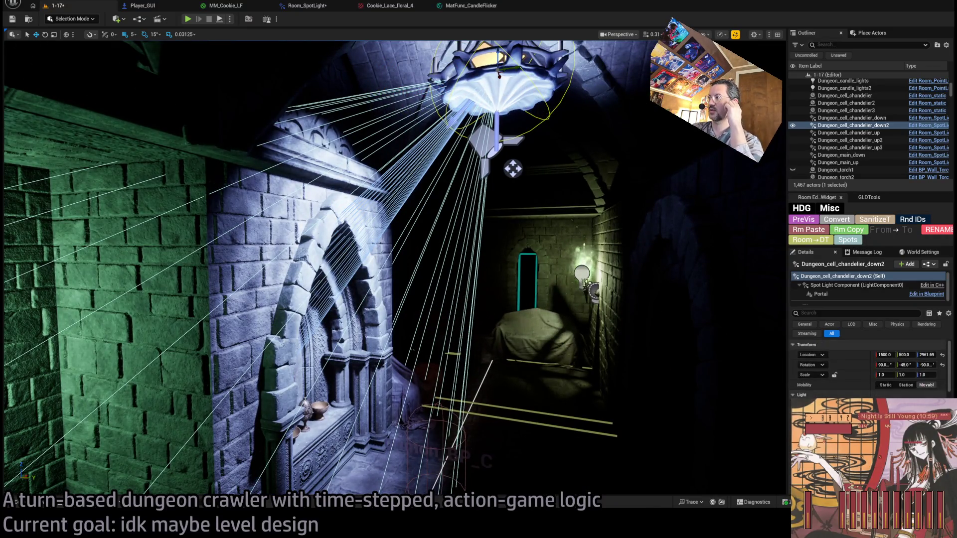
{"action": "scroll", "coordinate": [867, 369], "scroll_direction": "down", "scroll_amount": 10}
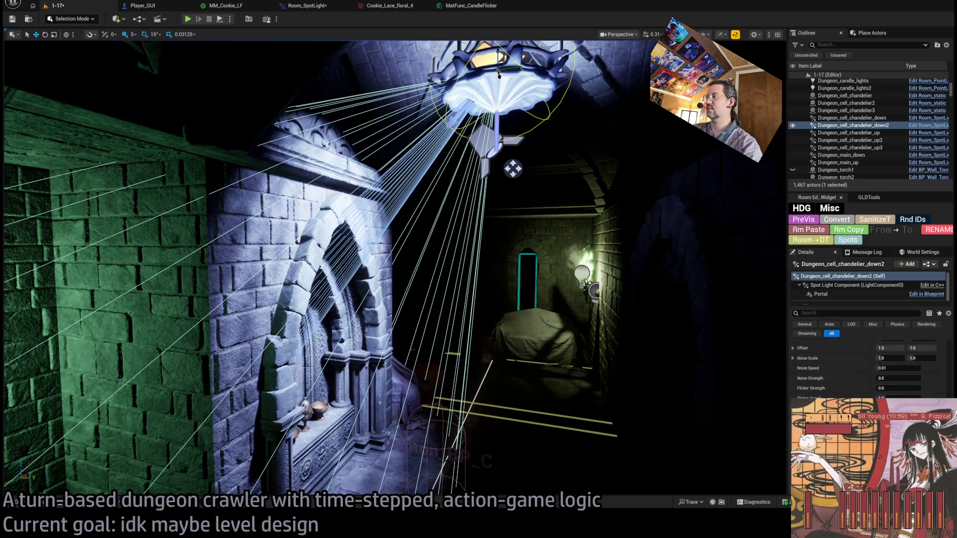
{"action": "scroll", "coordinate": [816, 390], "scroll_direction": "down", "scroll_amount": 5}
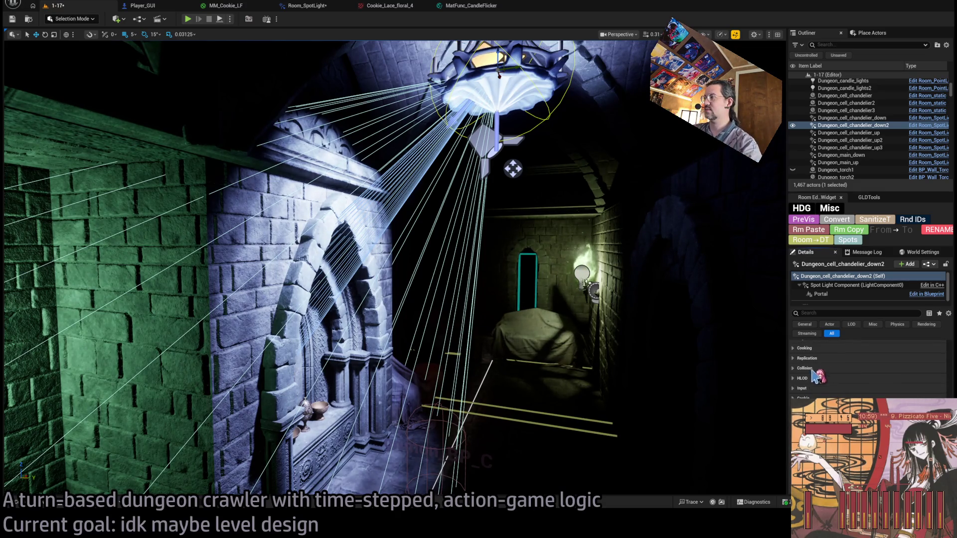
{"action": "scroll", "coordinate": [833, 384], "scroll_direction": "up", "scroll_amount": 3}
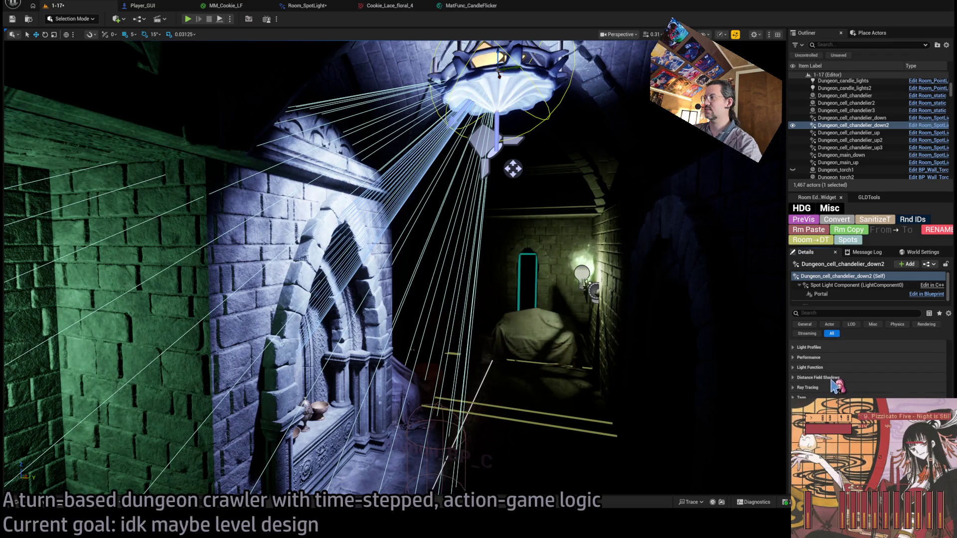
{"action": "left_click", "coordinate": [842, 367]}
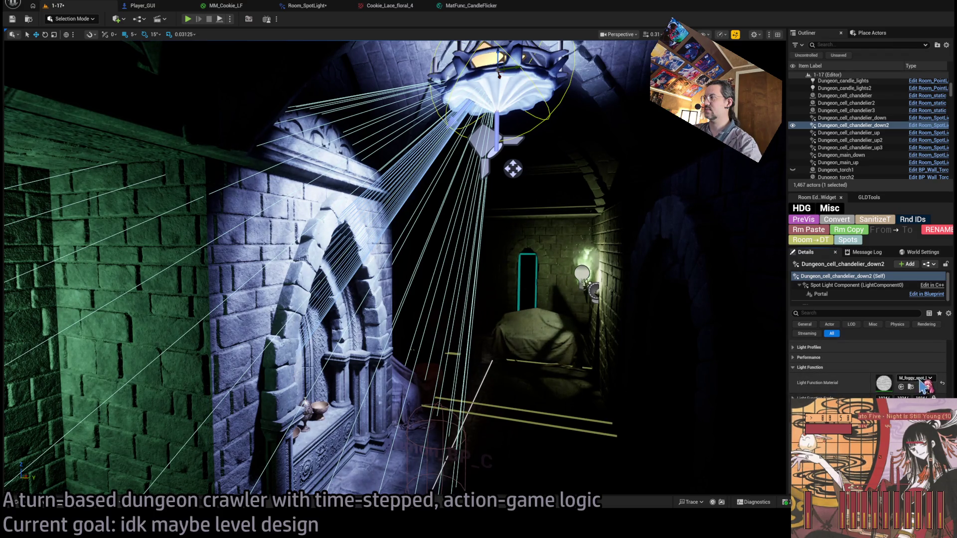
Frame the spotlight's cone and view its foggy projection on the stone arch.
{"action": "mouse_move", "coordinate": [498, 299]}
{"action": "left_mouse_down"}
{"action": "mouse_move", "coordinate": [478, 249]}
{"action": "mouse_move", "coordinate": [448, 239]}
{"action": "mouse_move", "coordinate": [469, 229]}
{"action": "mouse_move", "coordinate": [479, 189]}
{"action": "left_mouse_up"}
{"action": "key", "text": "f"}
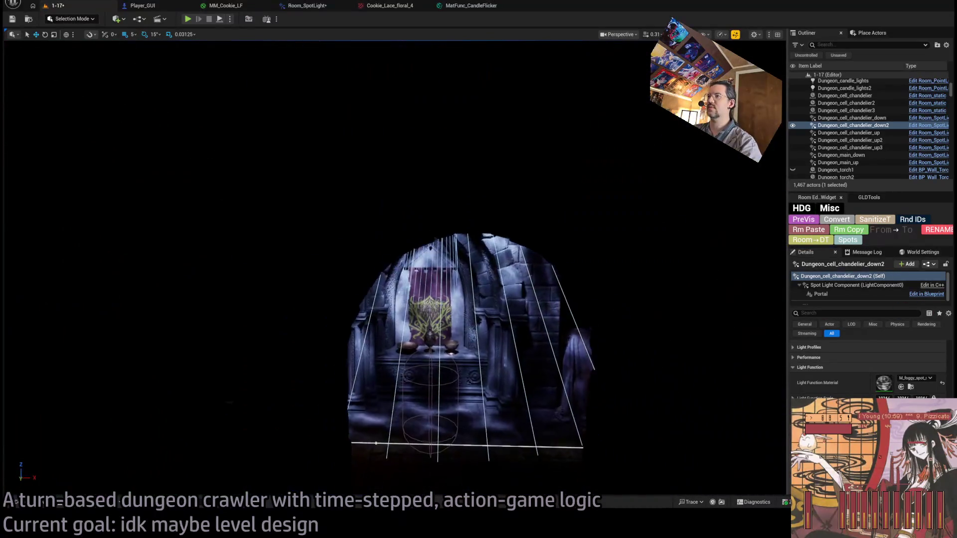
{"action": "scroll", "coordinate": [394, 269], "scroll_direction": "up", "scroll_amount": 3}
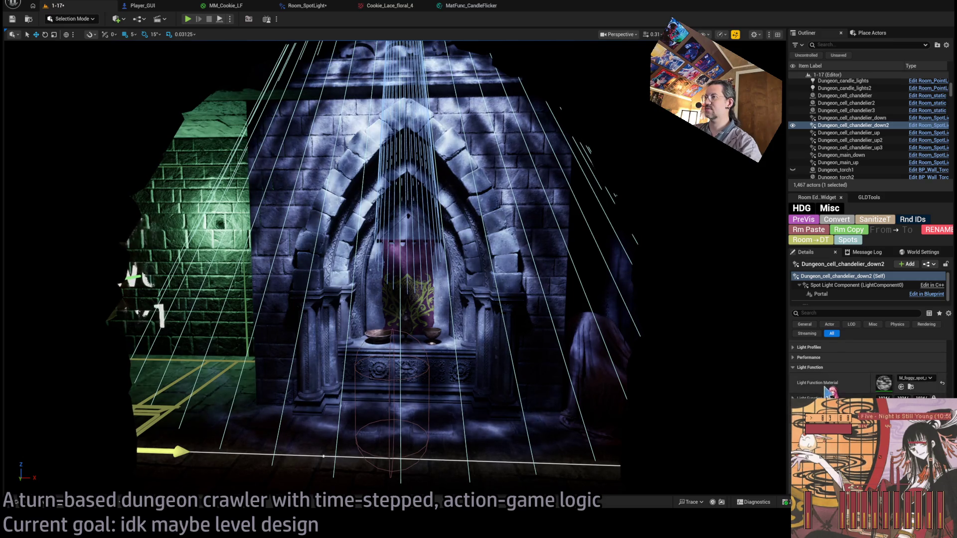
{"action": "scroll", "coordinate": [869, 369], "scroll_direction": "up", "scroll_amount": 3}
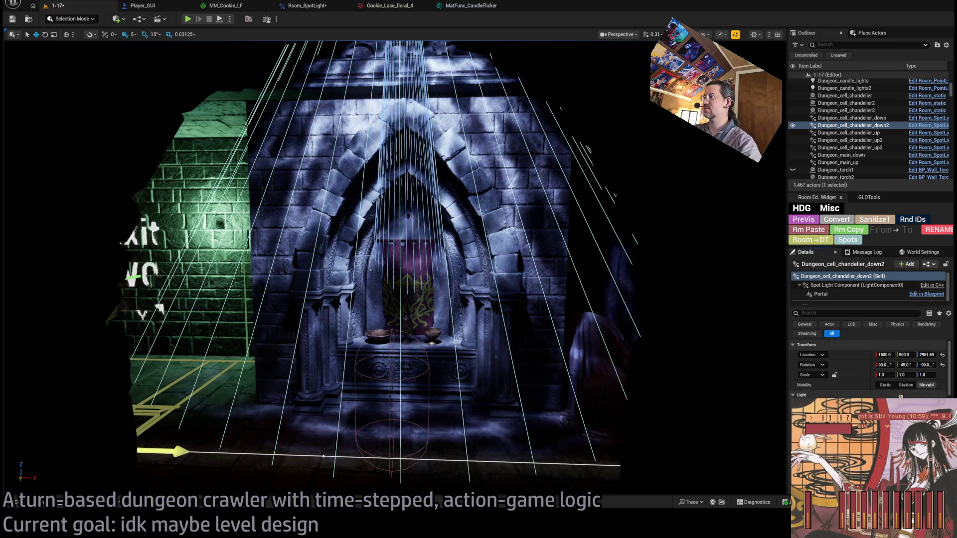
{"action": "scroll", "coordinate": [388, 289], "scroll_direction": "down", "scroll_amount": 3}
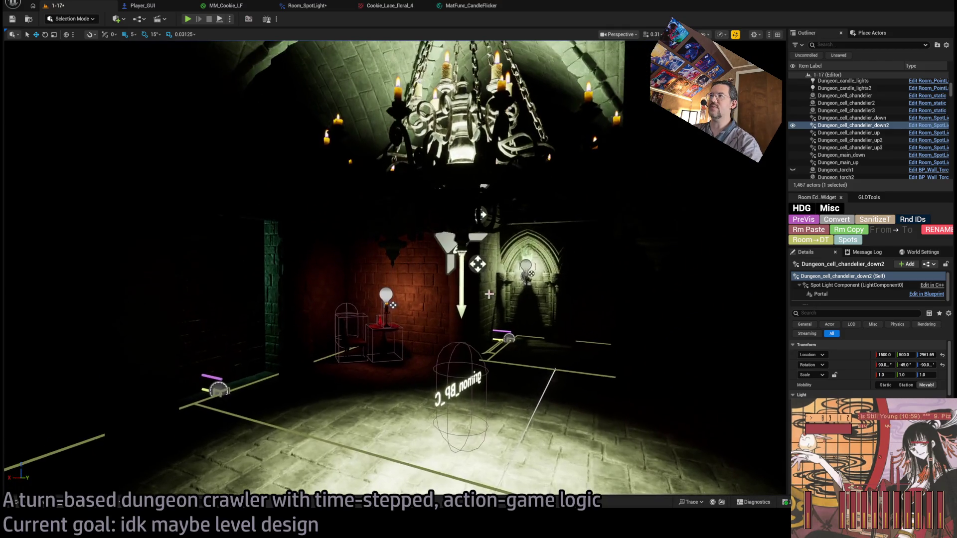
Select Dungeon_main_down, collapse its Light category, and view its pool of light on the floor.
{"action": "left_click", "coordinate": [471, 284]}
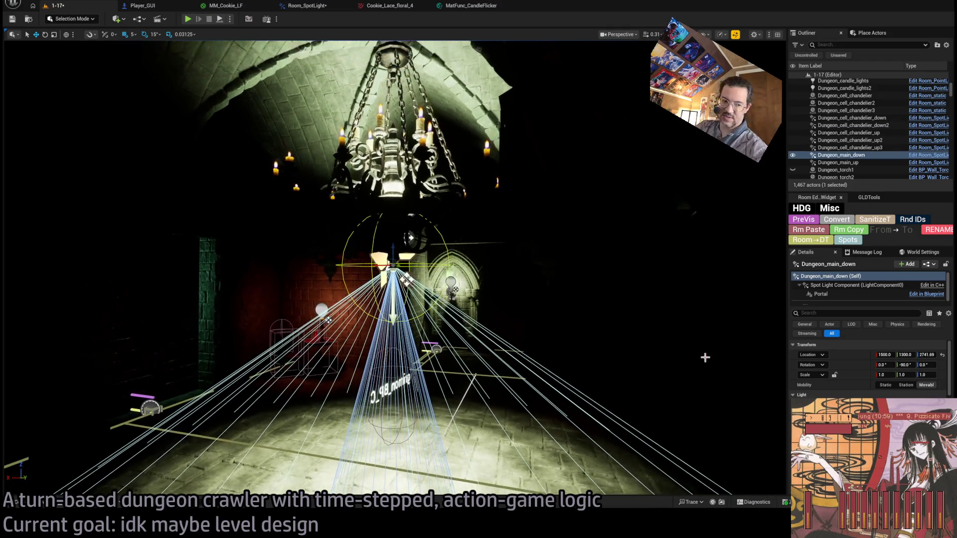
{"action": "scroll", "coordinate": [870, 368], "scroll_direction": "down", "scroll_amount": 2}
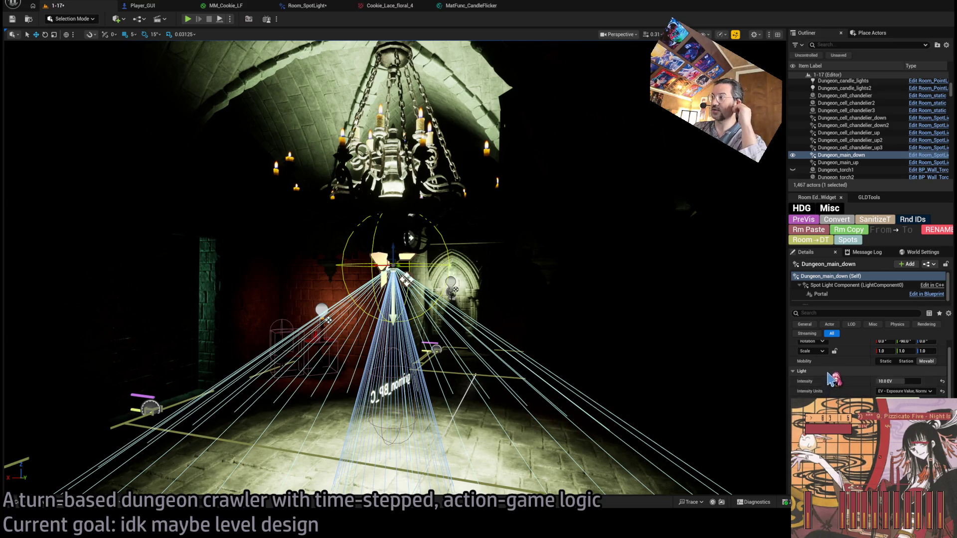
{"action": "left_click", "coordinate": [828, 371]}
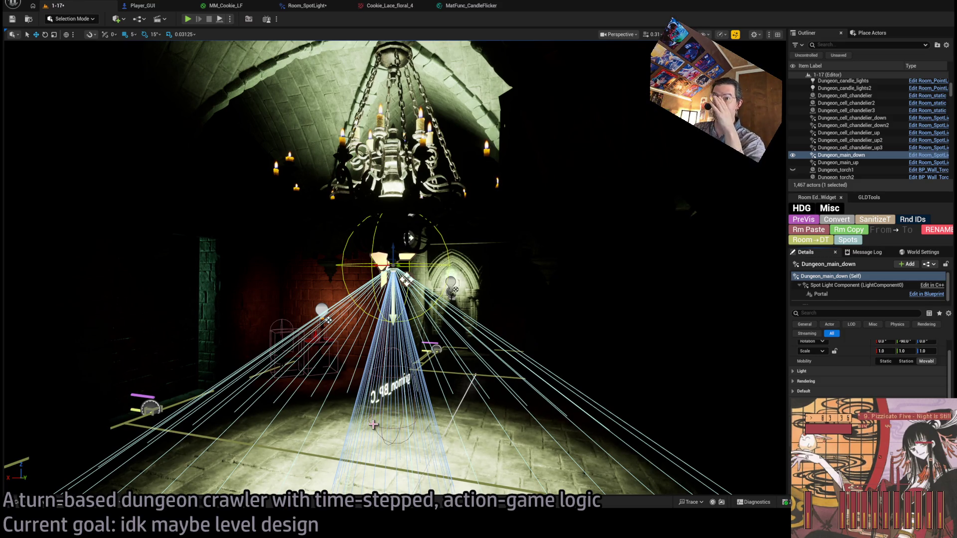
{"action": "left_click_drag", "start_coordinate": [548, 360], "coordinate": [550, 357]}
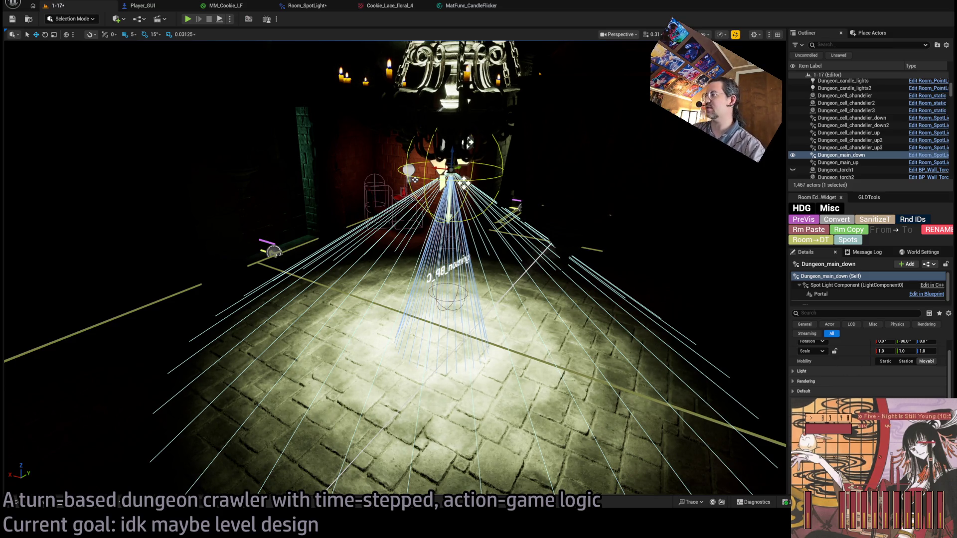
Scroll Details to the Cookie section and assign the Cookie_Lace_floral_4 texture to the spotlight.
{"action": "scroll", "coordinate": [869, 368], "scroll_direction": "down", "scroll_amount": 2}
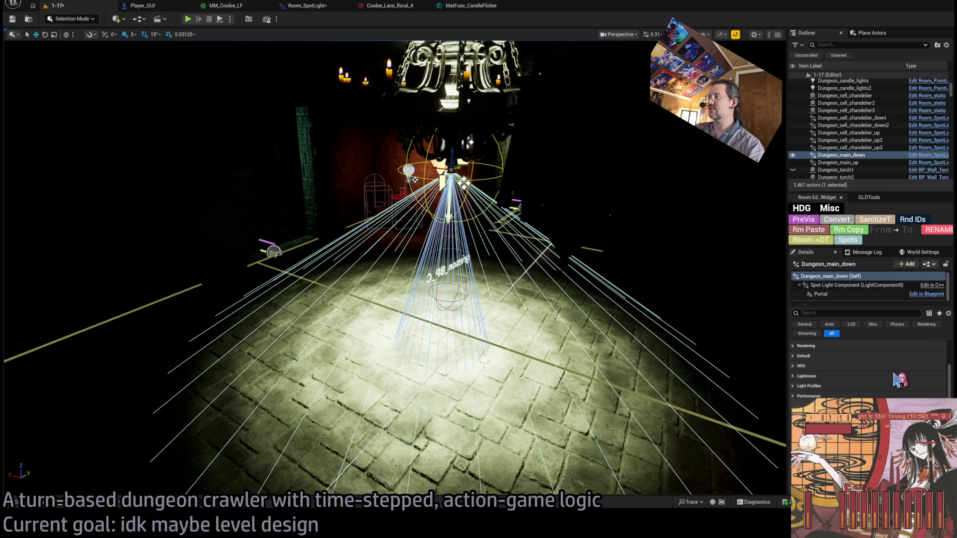
{"action": "scroll", "coordinate": [870, 369], "scroll_direction": "up", "scroll_amount": 2}
{"action": "scroll", "coordinate": [832, 386], "scroll_direction": "down", "scroll_amount": 3}
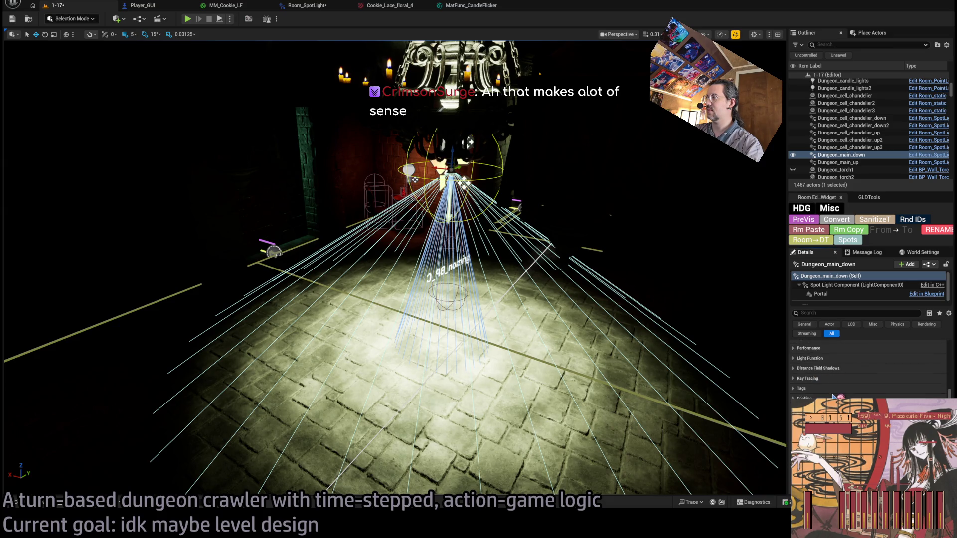
{"action": "scroll", "coordinate": [869, 368], "scroll_direction": "down", "scroll_amount": 3}
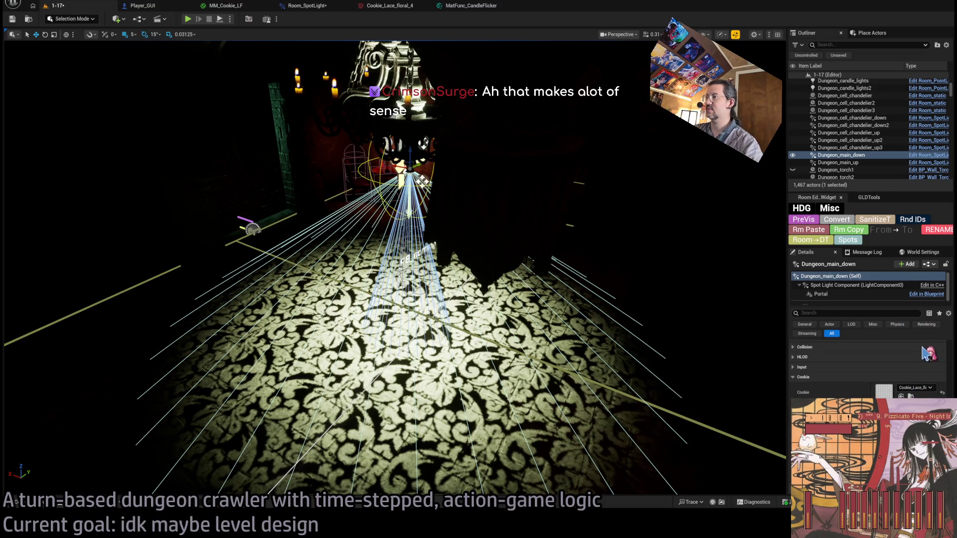
Orbit up toward the lace-lit area and select the candle chandelier.
{"action": "mouse_move", "coordinate": [644, 313]}
{"action": "left_mouse_down"}
{"action": "mouse_move", "coordinate": [634, 333]}
{"action": "mouse_move", "coordinate": [643, 309]}
{"action": "left_mouse_up"}
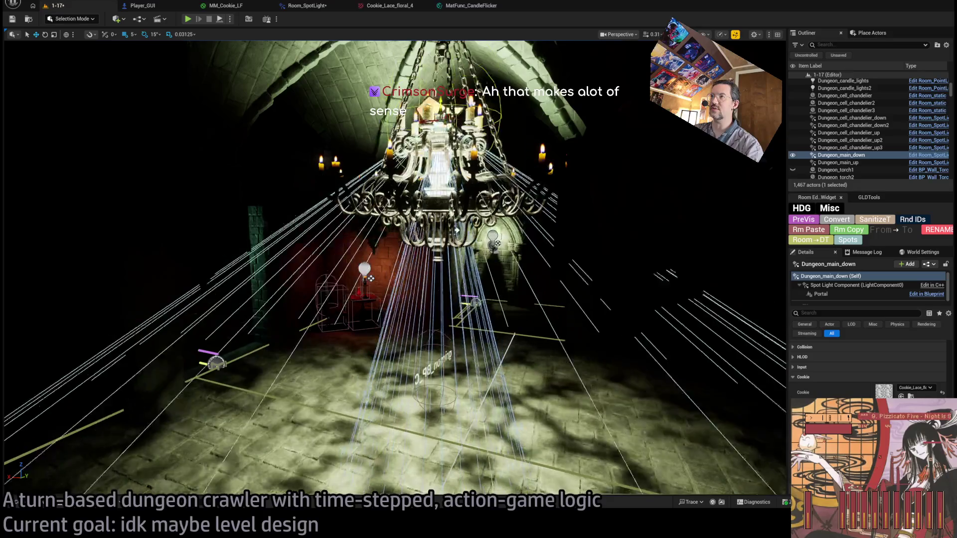
{"action": "left_click_drag", "start_coordinate": [630, 313], "coordinate": [637, 321]}
{"action": "left_click", "coordinate": [465, 198]}
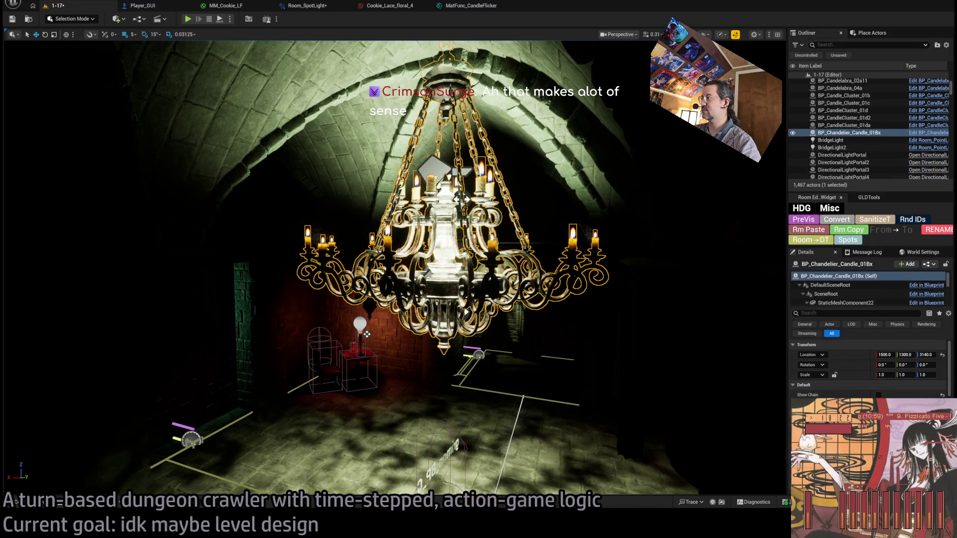
Select Dungeon_main_down, frame it, and lower its Z to about 2746.69 beneath the chandelier.
{"action": "left_click", "coordinate": [443, 172]}
{"action": "left_click_drag", "start_coordinate": [442, 172], "coordinate": [456, 259]}
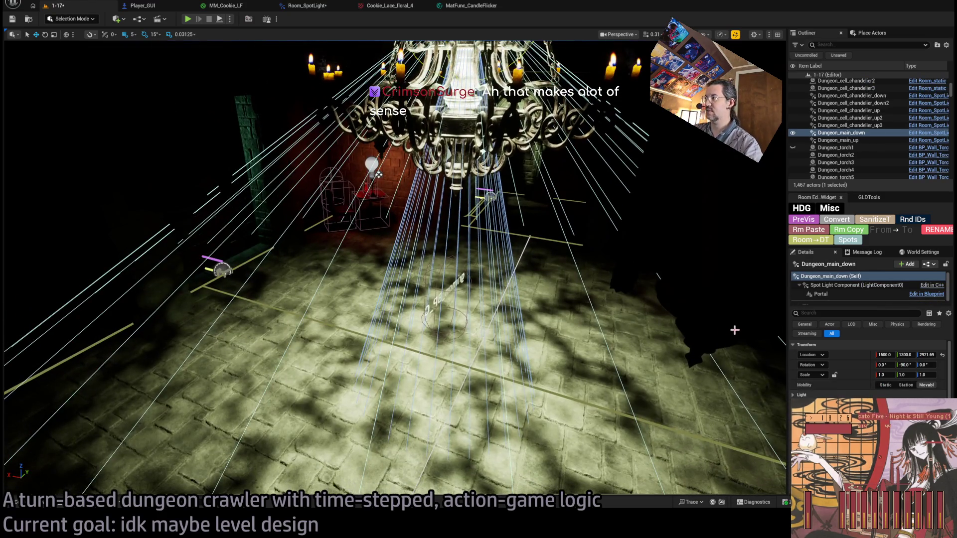
{"action": "key", "text": "f"}
{"action": "mouse_move", "coordinate": [511, 151]}
{"action": "left_mouse_down"}
{"action": "mouse_move", "coordinate": [497, 243]}
{"action": "mouse_move", "coordinate": [519, 303]}
{"action": "left_mouse_up"}
Look down at the lit floor under the chandelier and scroll Details to the Cookie settings.
{"action": "scroll", "coordinate": [520, 303], "scroll_direction": "down", "scroll_amount": 5}
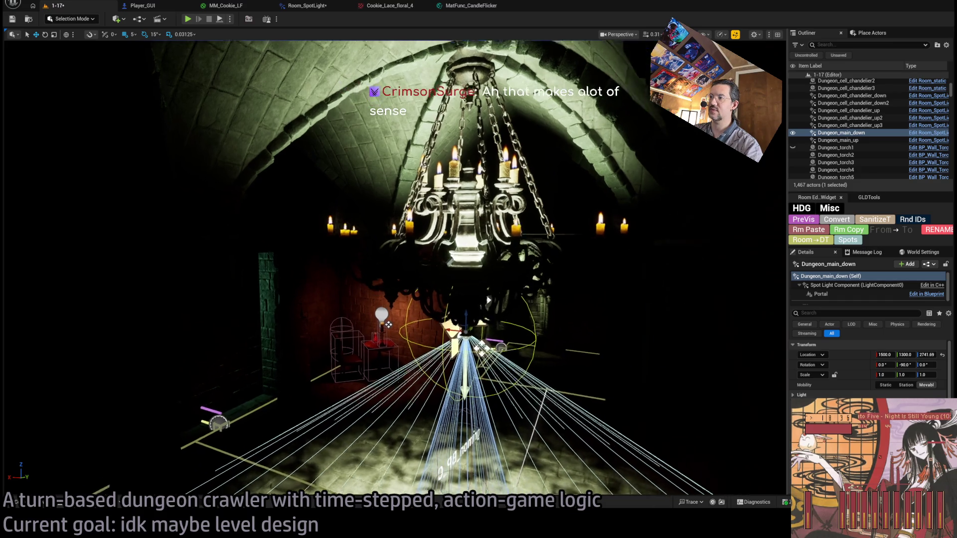
{"action": "key", "text": "f"}
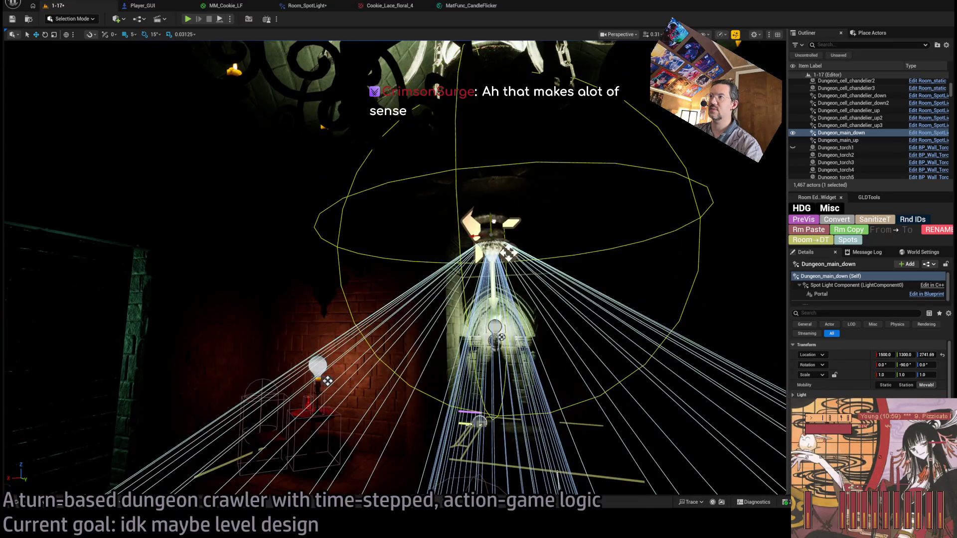
{"action": "scroll", "coordinate": [395, 267], "scroll_direction": "up", "scroll_amount": 2}
{"action": "left_click_drag", "start_coordinate": [399, 269], "coordinate": [399, 209]}
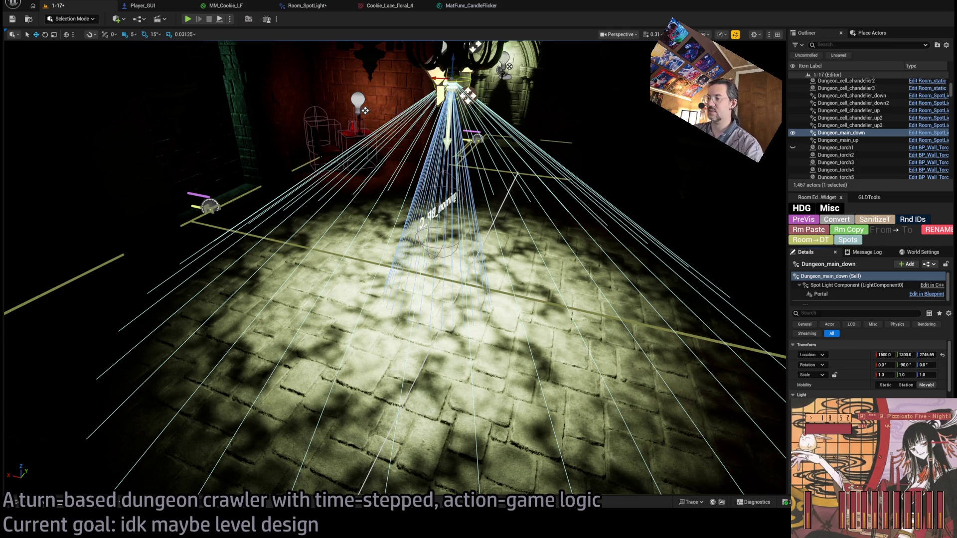
{"action": "mouse_move", "coordinate": [586, 294]}
{"action": "left_mouse_down"}
{"action": "mouse_move", "coordinate": [556, 299]}
{"action": "mouse_move", "coordinate": [600, 293]}
{"action": "left_mouse_up"}
{"action": "left_click_drag", "start_coordinate": [540, 272], "coordinate": [771, 355]}
{"action": "scroll", "coordinate": [817, 394], "scroll_direction": "down", "scroll_amount": 5}
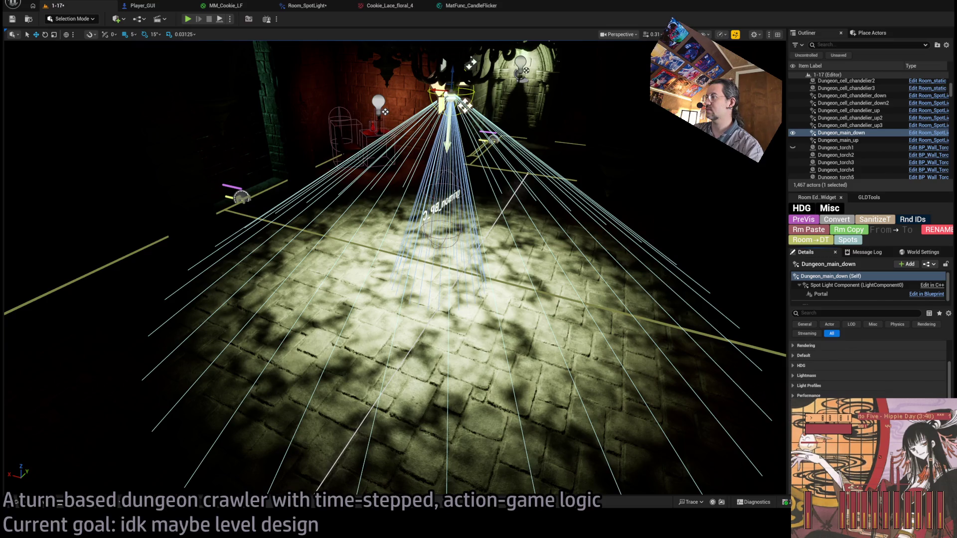
{"action": "scroll", "coordinate": [867, 369], "scroll_direction": "down", "scroll_amount": 5}
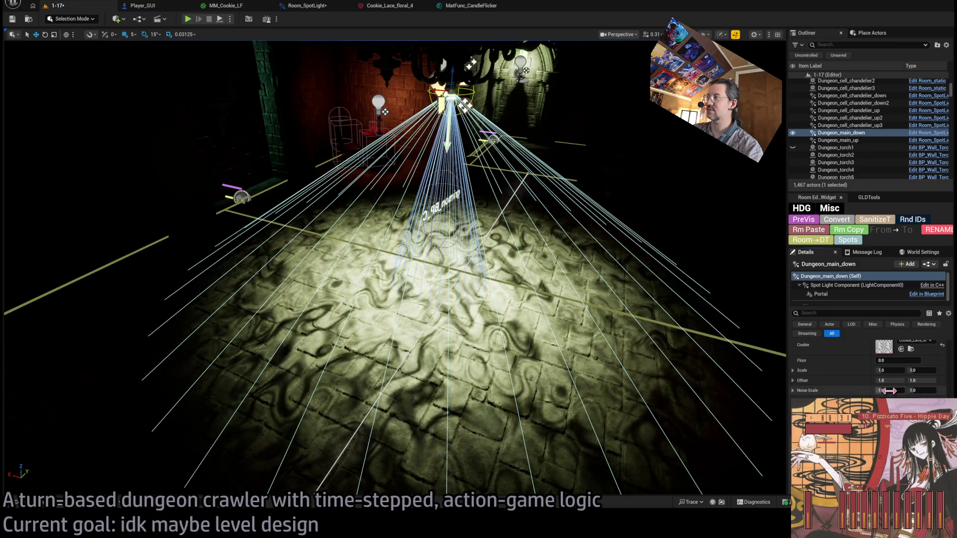
Set the lace cookie's Noise Scale to about 0.1 and raise its Floor to wash out the pattern.
{"action": "key", "text": "ctrl+z"}
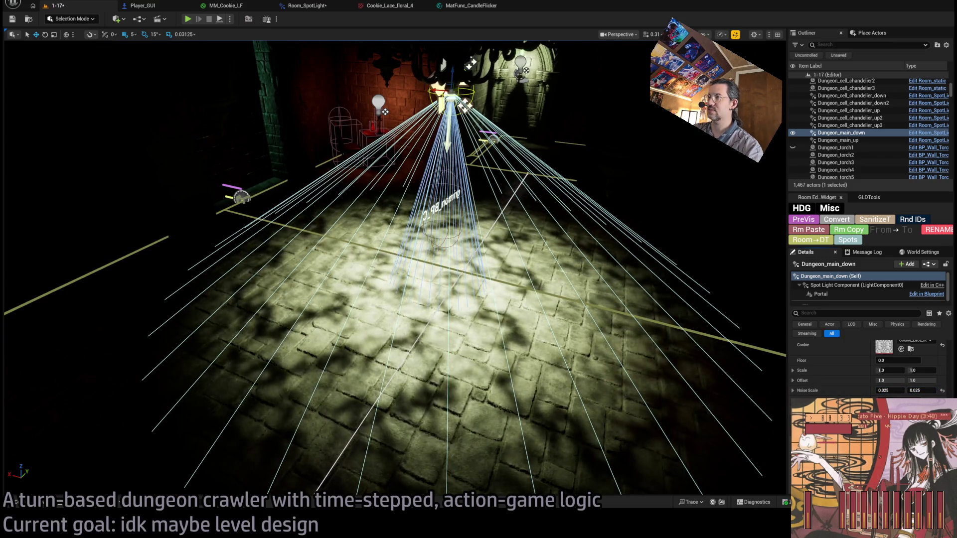
{"action": "left_click_drag", "start_coordinate": [598, 353], "coordinate": [729, 363]}
{"action": "left_click_drag", "start_coordinate": [891, 394], "coordinate": [922, 393]}
{"action": "mouse_move", "coordinate": [892, 361]}
{"action": "left_mouse_down"}
{"action": "mouse_move", "coordinate": [917, 360]}
{"action": "mouse_move", "coordinate": [894, 360]}
{"action": "mouse_move", "coordinate": [892, 392]}
{"action": "left_mouse_up"}
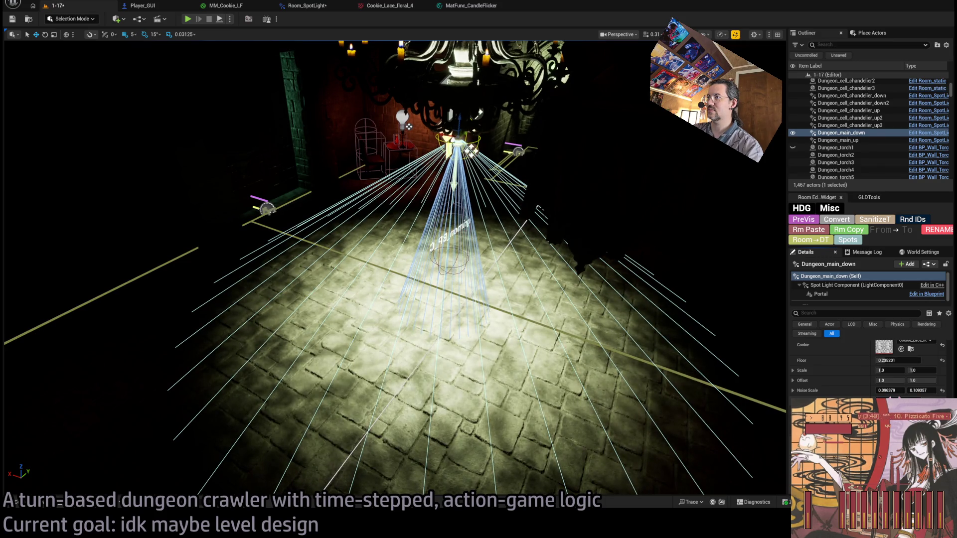
{"action": "mouse_move", "coordinate": [499, 299]}
{"action": "left_mouse_down"}
{"action": "mouse_move", "coordinate": [538, 294]}
{"action": "mouse_move", "coordinate": [710, 349]}
{"action": "left_mouse_up"}
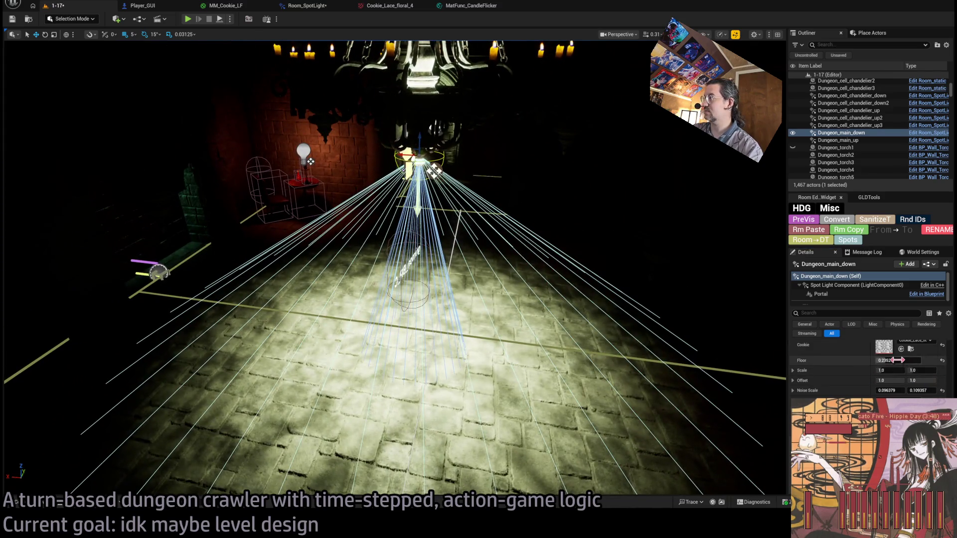
{"action": "mouse_move", "coordinate": [499, 299]}
{"action": "left_mouse_down"}
{"action": "mouse_move", "coordinate": [374, 329]}
{"action": "mouse_move", "coordinate": [423, 324]}
{"action": "mouse_move", "coordinate": [423, 299]}
{"action": "mouse_move", "coordinate": [414, 294]}
{"action": "mouse_move", "coordinate": [567, 326]}
{"action": "mouse_move", "coordinate": [448, 319]}
{"action": "mouse_move", "coordinate": [448, 280]}
{"action": "mouse_move", "coordinate": [478, 279]}
{"action": "mouse_move", "coordinate": [499, 299]}
{"action": "mouse_move", "coordinate": [498, 324]}
{"action": "mouse_move", "coordinate": [499, 299]}
{"action": "mouse_move", "coordinate": [285, 130]}
{"action": "left_mouse_up"}
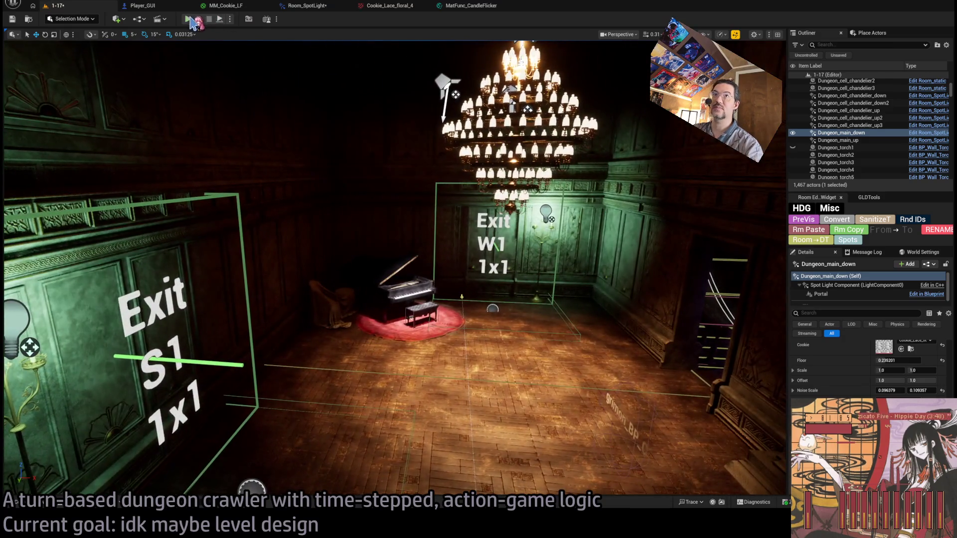
Start Play In Editor and move the character through the doorway and down the corridor.
{"action": "key", "text": "alt+p"}
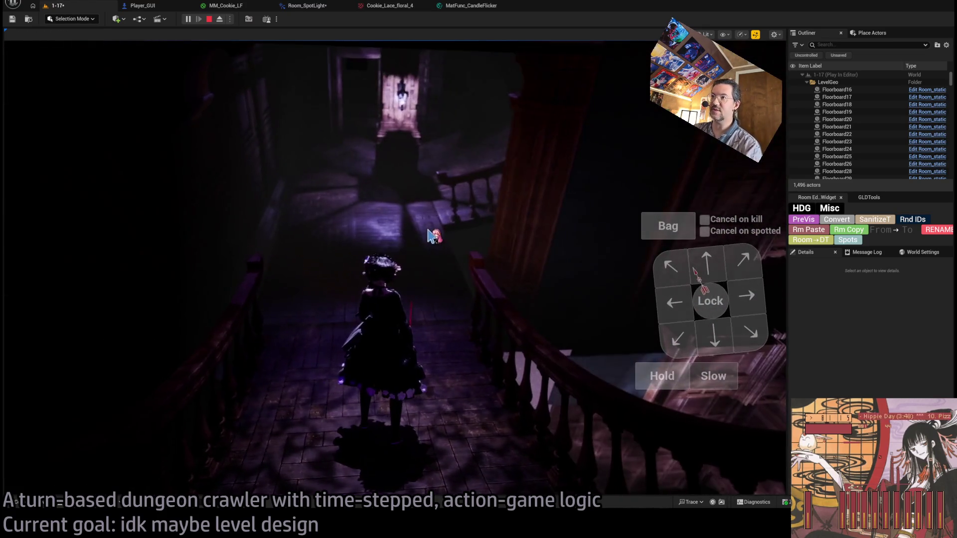
{"action": "left_click", "coordinate": [719, 265]}
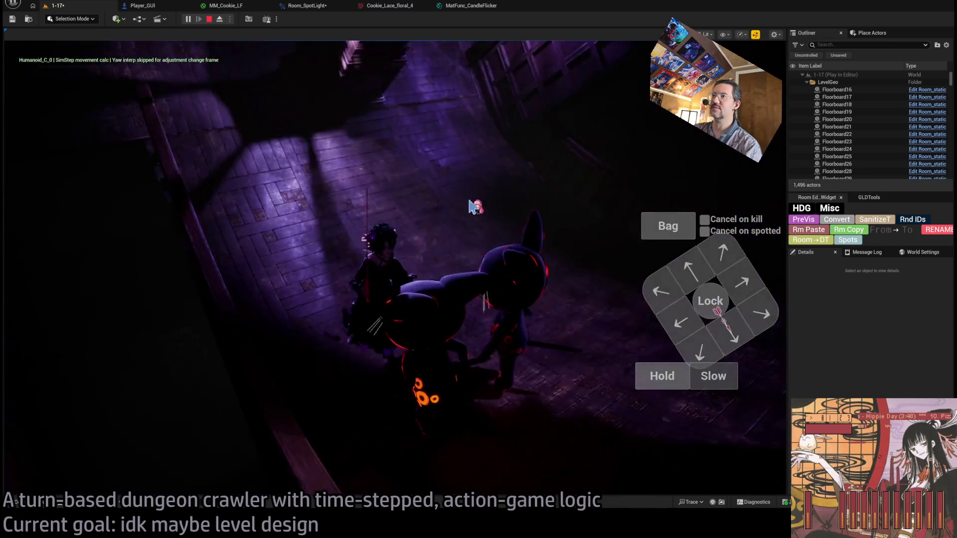
{"action": "left_click", "coordinate": [720, 254]}
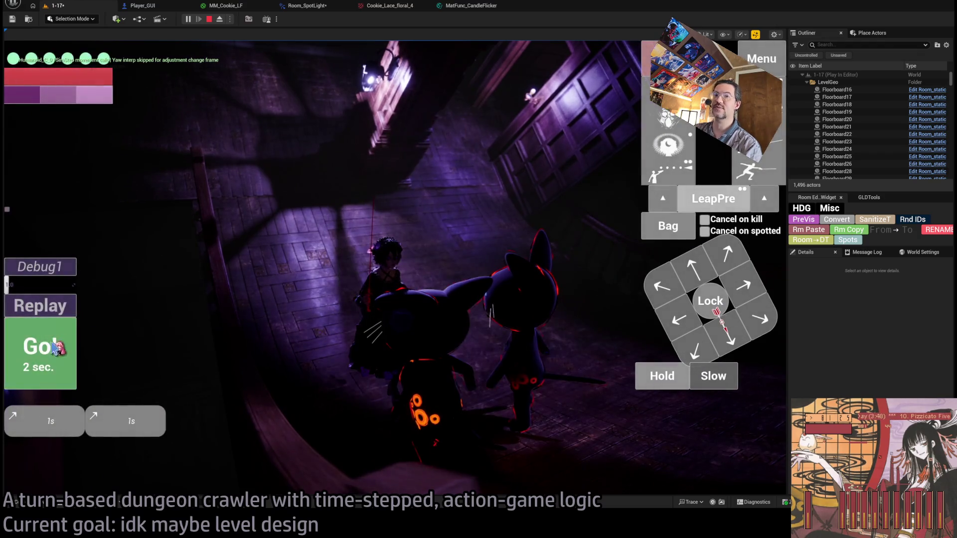
{"action": "left_click", "coordinate": [58, 353]}
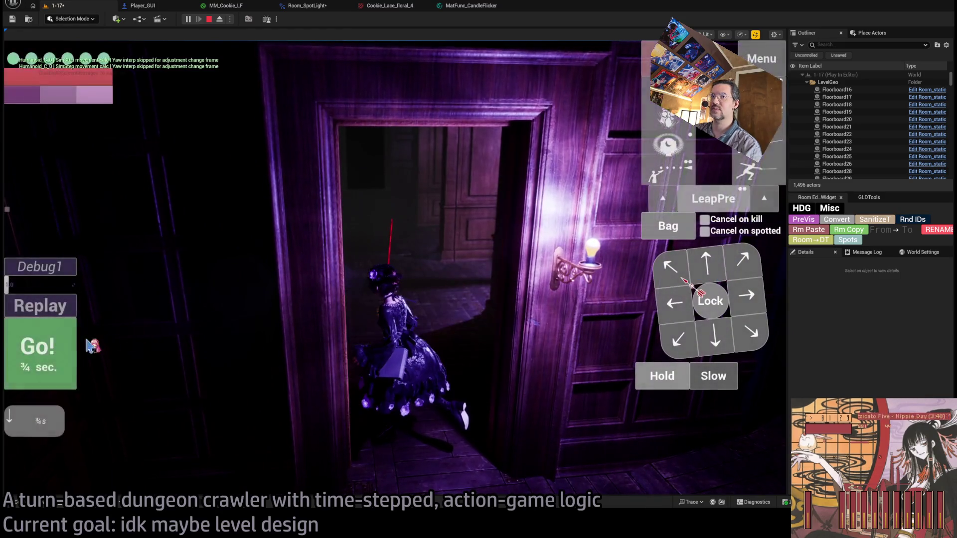
{"action": "left_click", "coordinate": [42, 352]}
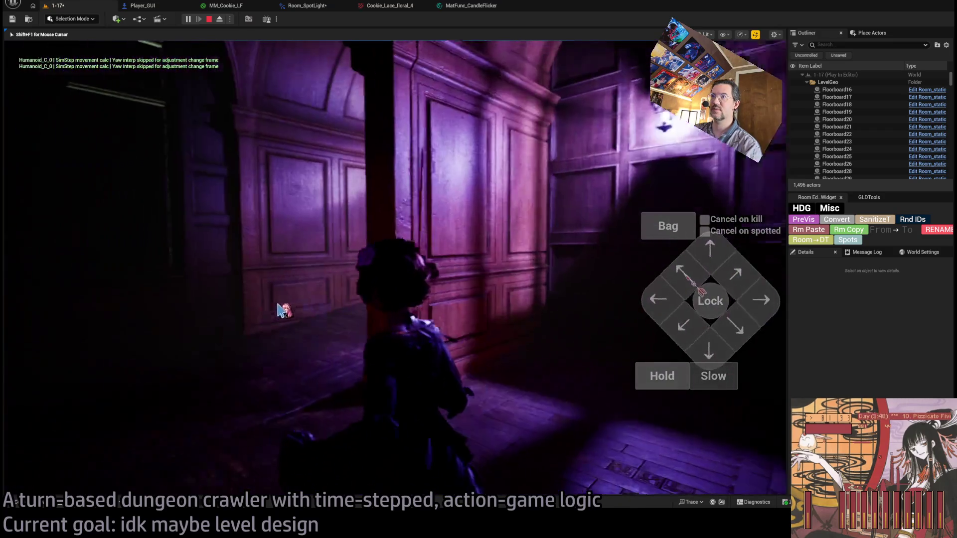
{"action": "left_click", "coordinate": [738, 282]}
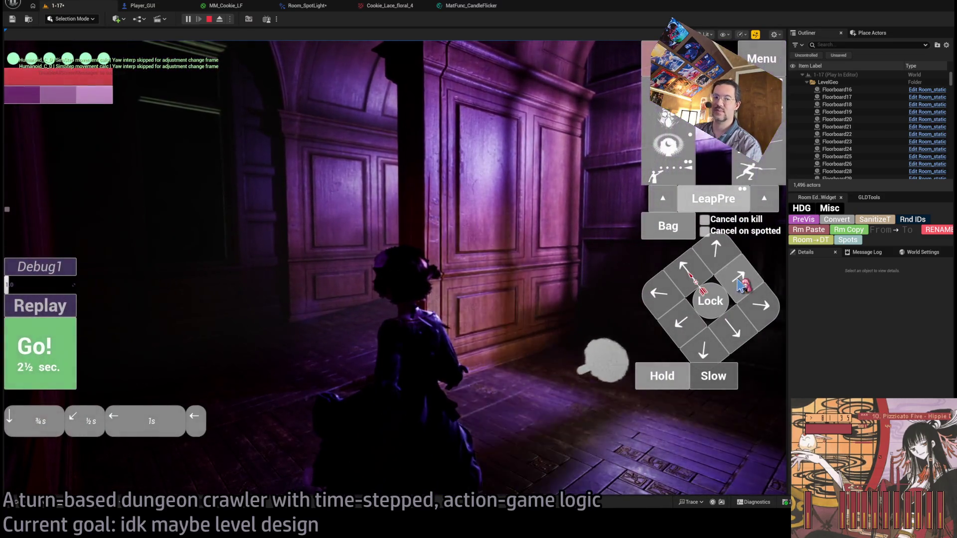
{"action": "left_click", "coordinate": [42, 351]}
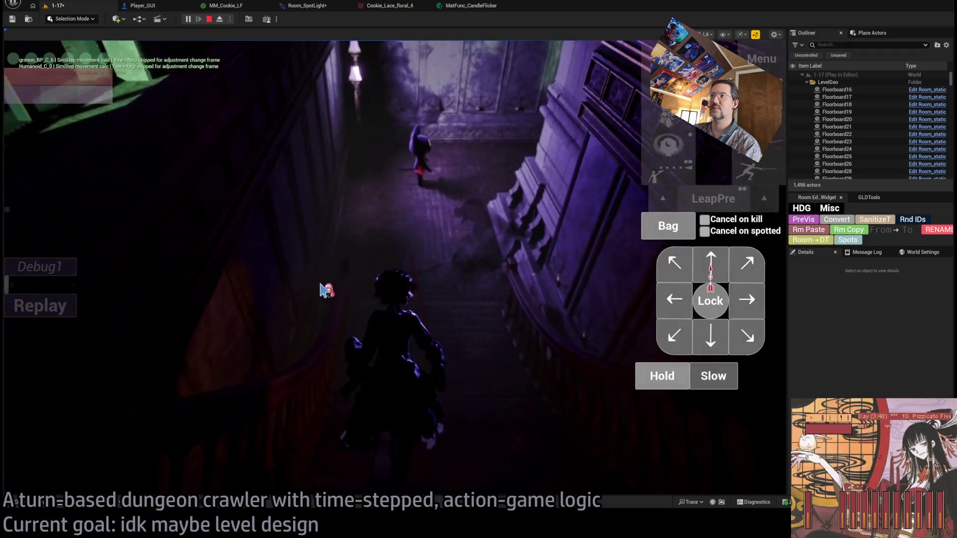
Queue several short steps, then attack the cat enemy with a projectile.
{"action": "left_click", "coordinate": [690, 296]}
{"action": "left_click", "coordinate": [746, 263]}
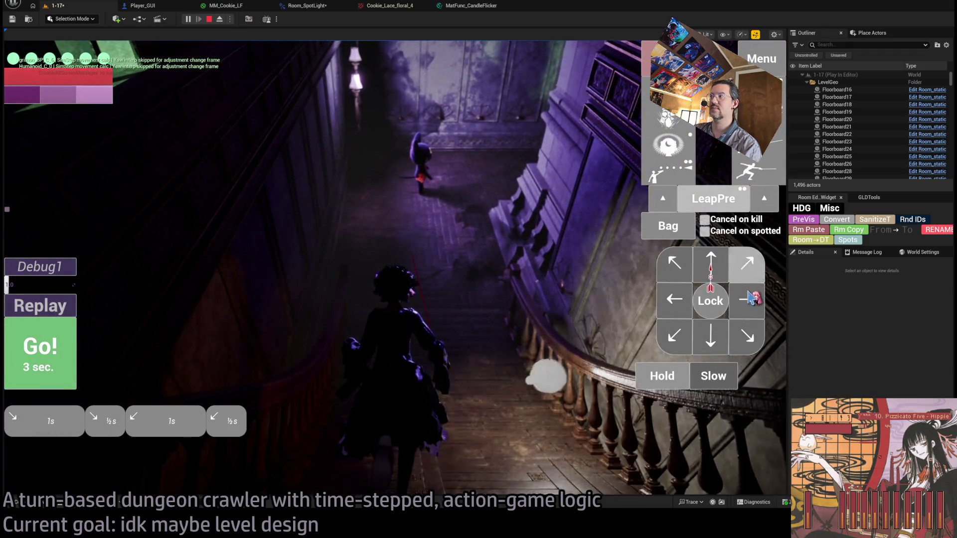
{"action": "left_click", "coordinate": [750, 301]}
{"action": "left_click", "coordinate": [750, 301]}
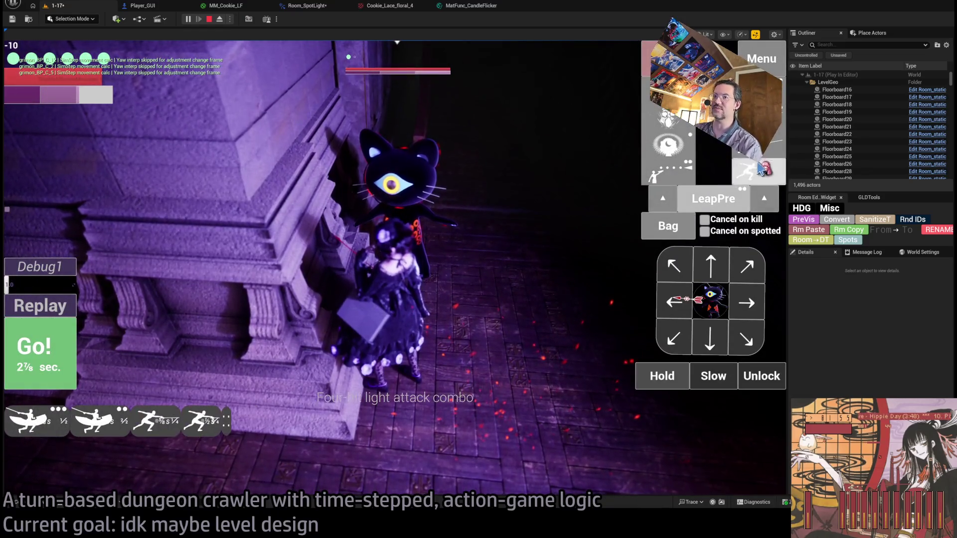
{"action": "left_click", "coordinate": [34, 351]}
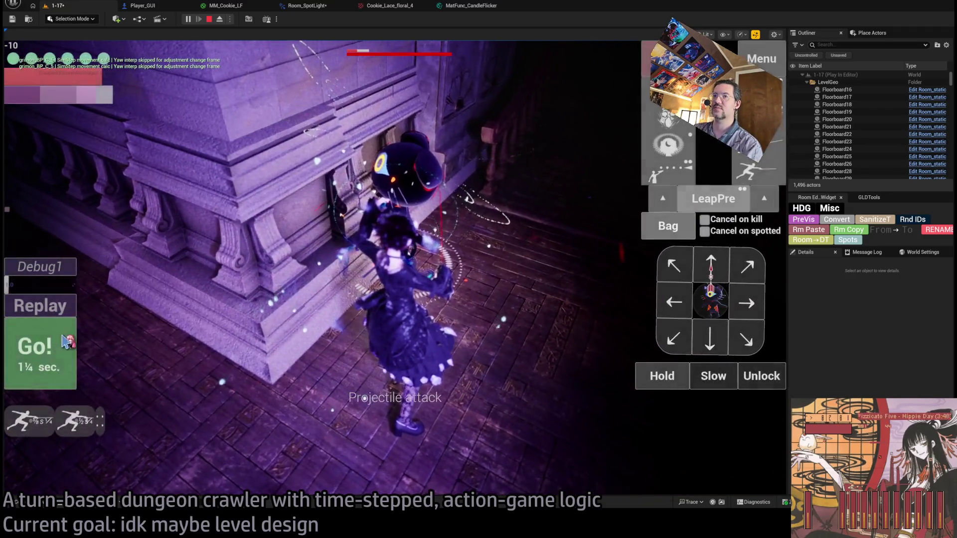
{"action": "left_click", "coordinate": [349, 237]}
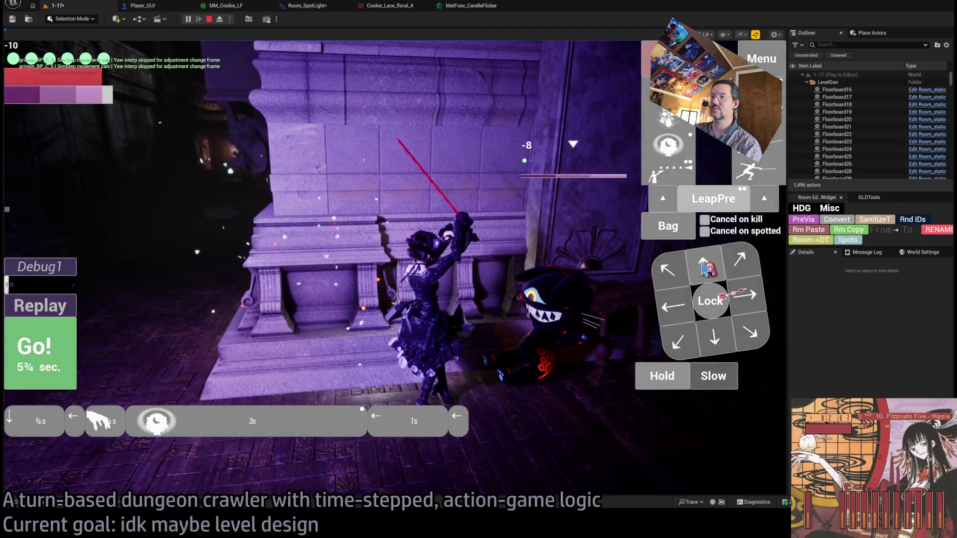
{"action": "left_click", "coordinate": [44, 340]}
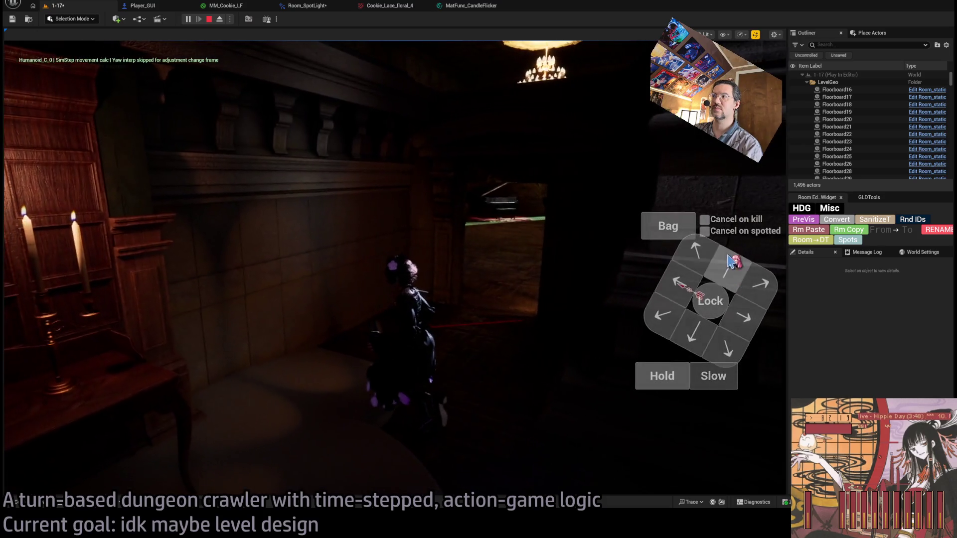
Use the visibility skill, fire at the cat enemy, run the last turns, and stop play.
{"action": "left_click", "coordinate": [731, 267]}
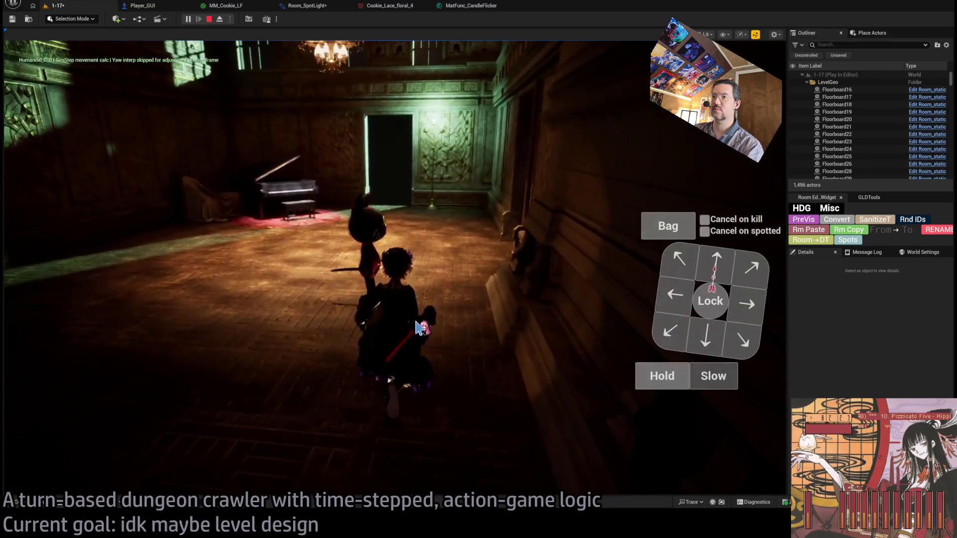
{"action": "key", "text": "1"}
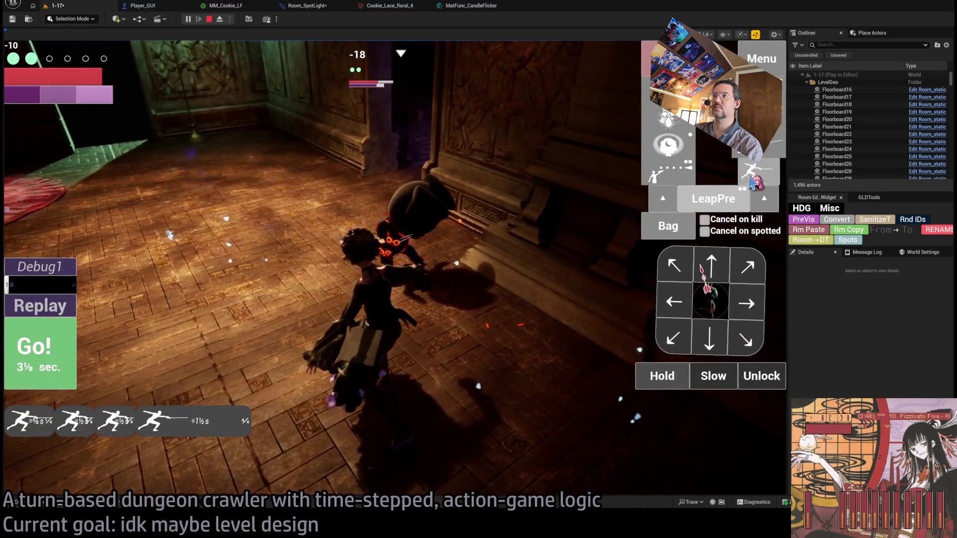
{"action": "left_click", "coordinate": [750, 179]}
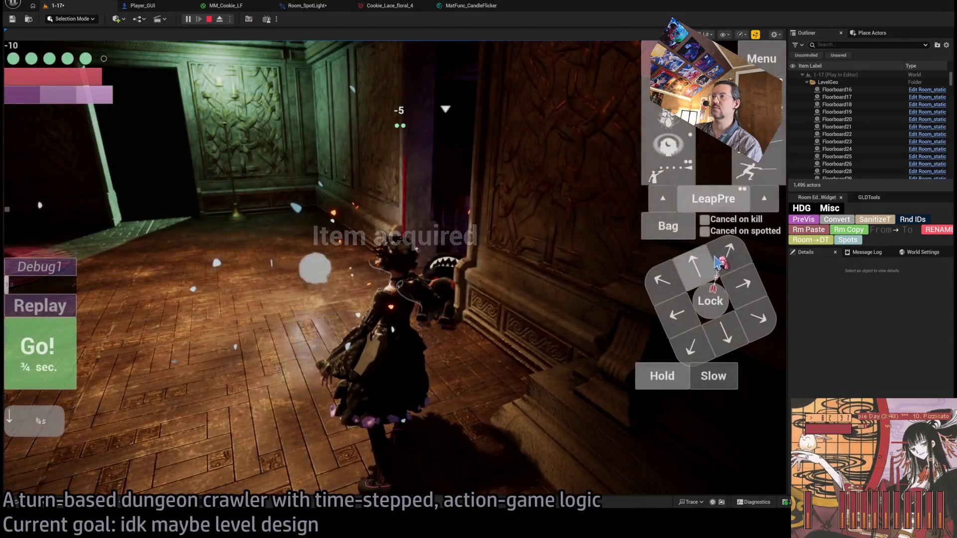
{"action": "left_click", "coordinate": [48, 352]}
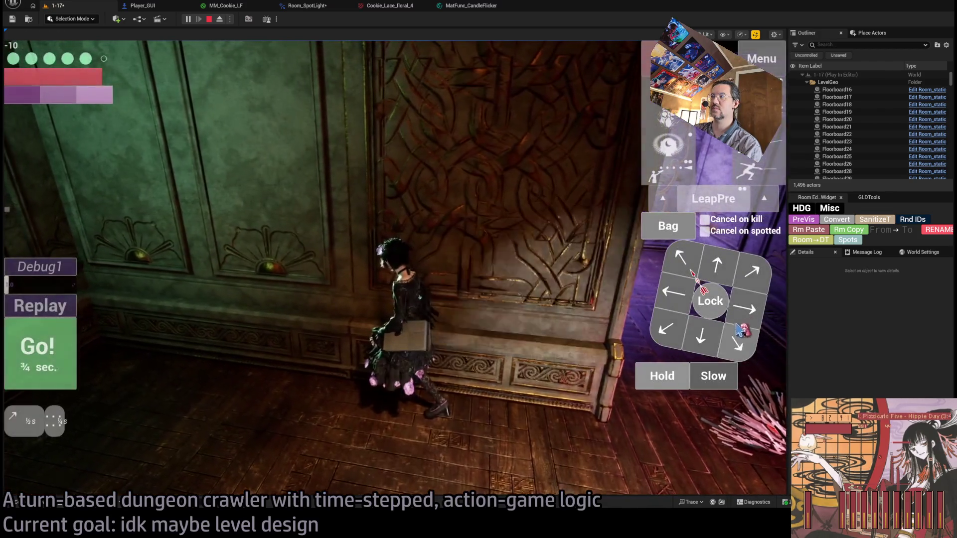
{"action": "left_click", "coordinate": [68, 371]}
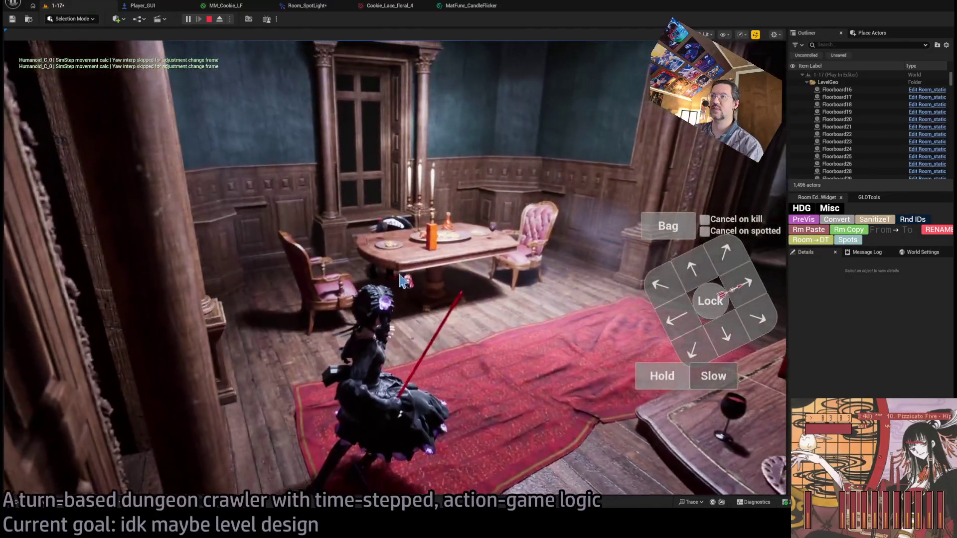
{"action": "key", "text": "Escape"}
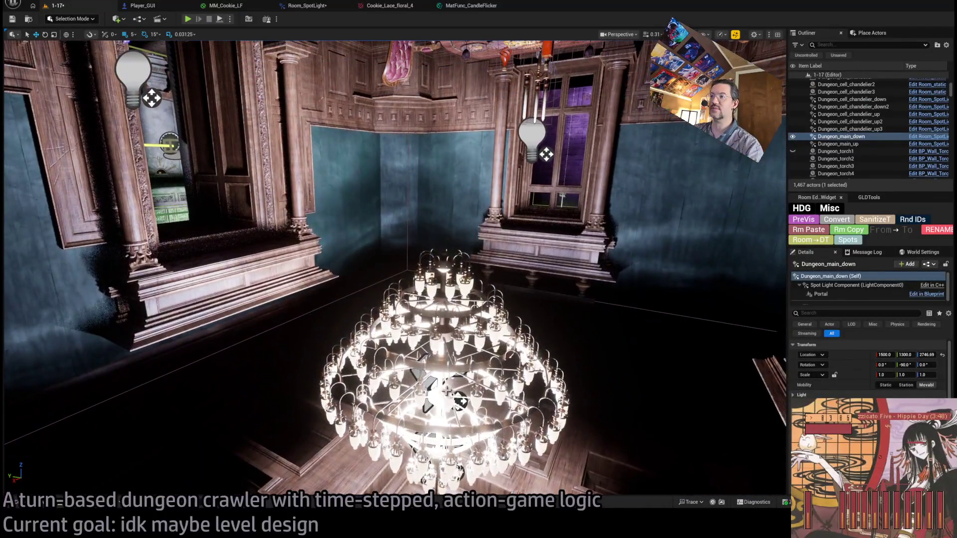
Select the Room_PointLight8_down spotlights and open M_foggy_spot_LF from their Light Function settings.
{"action": "left_click", "coordinate": [425, 434]}
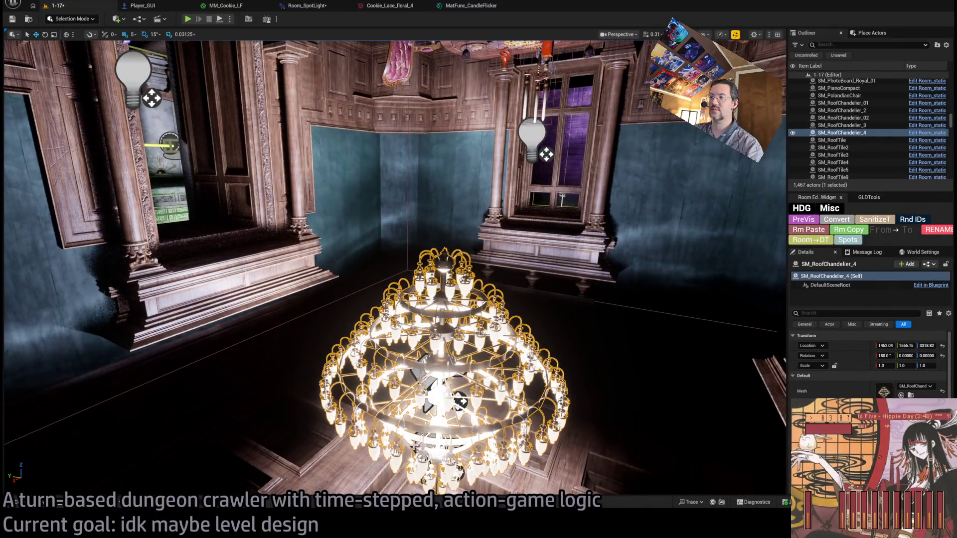
{"action": "left_click", "coordinate": [413, 450]}
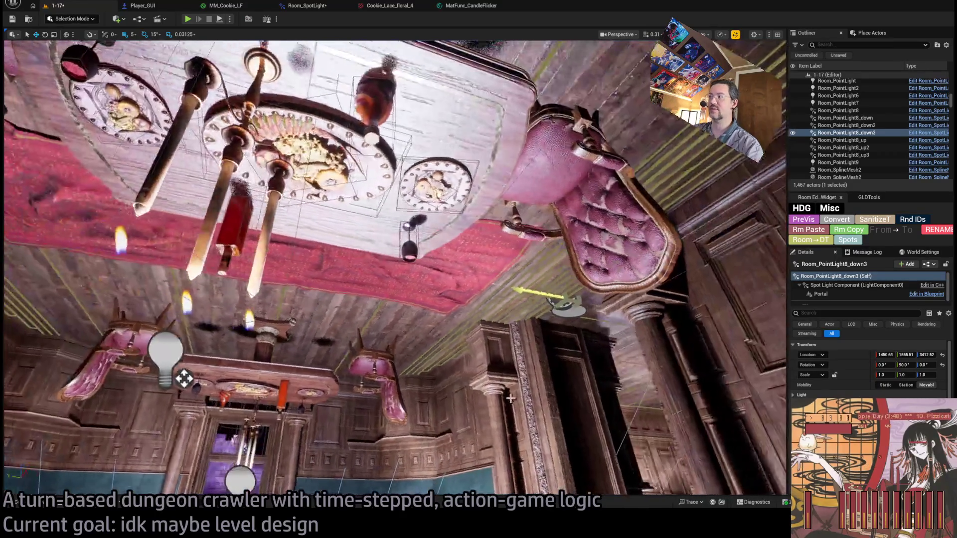
{"action": "left_click_drag", "start_coordinate": [511, 398], "coordinate": [510, 394]}
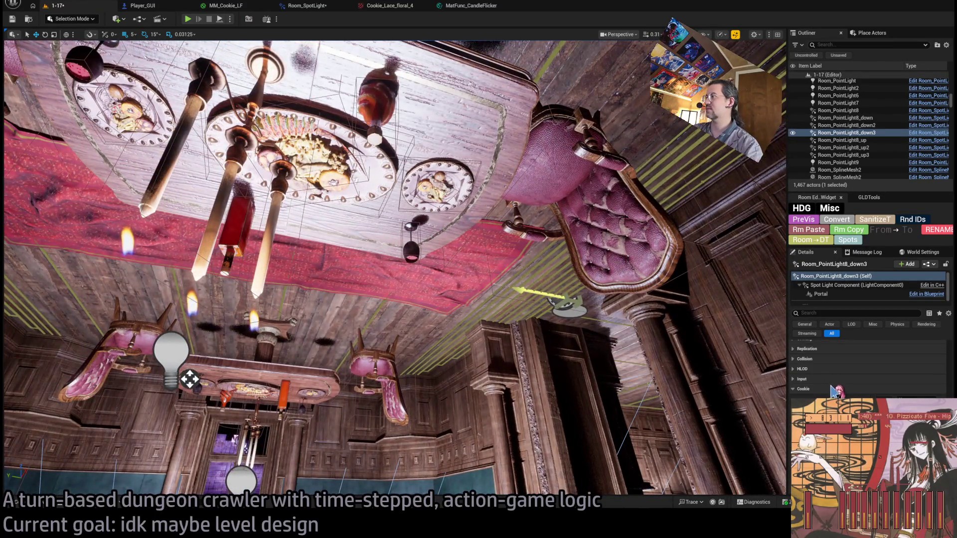
{"action": "left_click", "coordinate": [826, 358]}
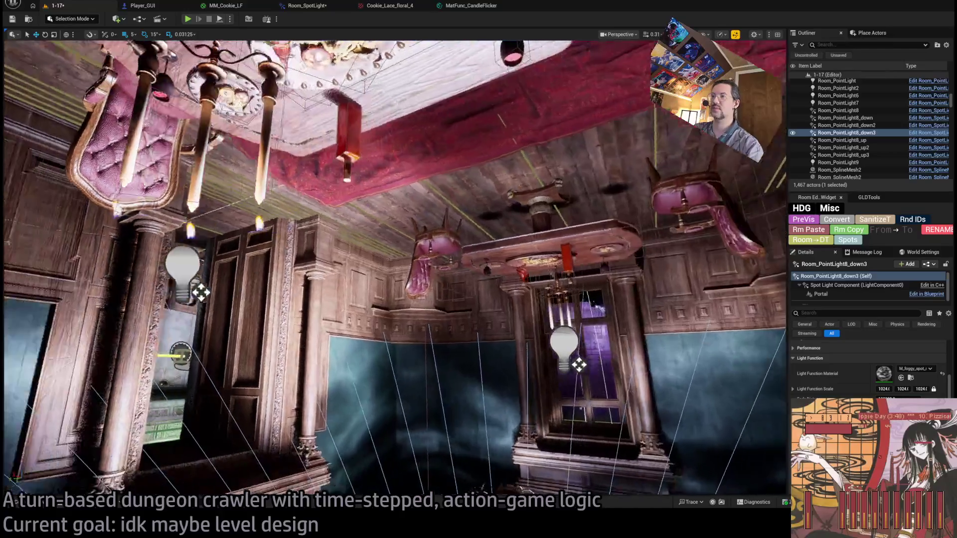
{"action": "key", "text": "w"}
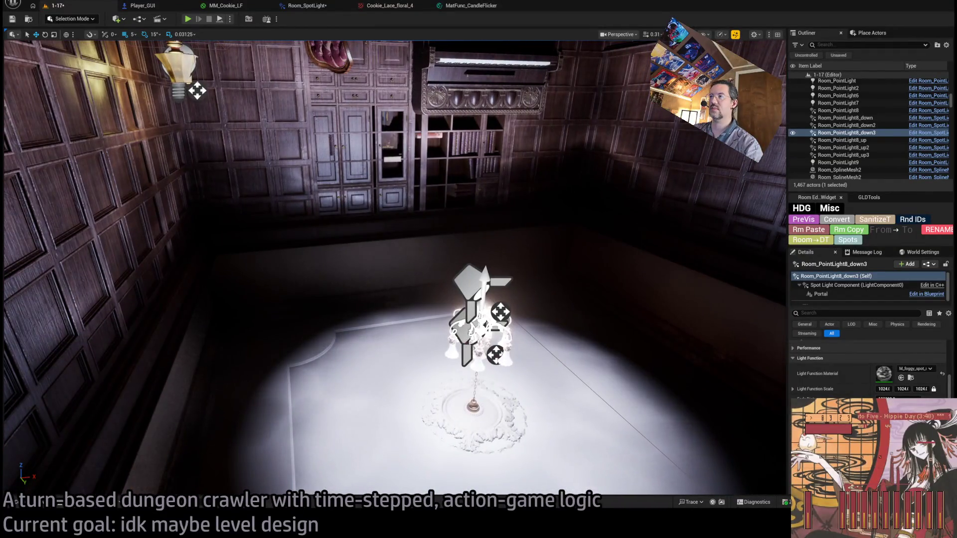
{"action": "key", "text": "Up"}
{"action": "key", "text": "Up"}
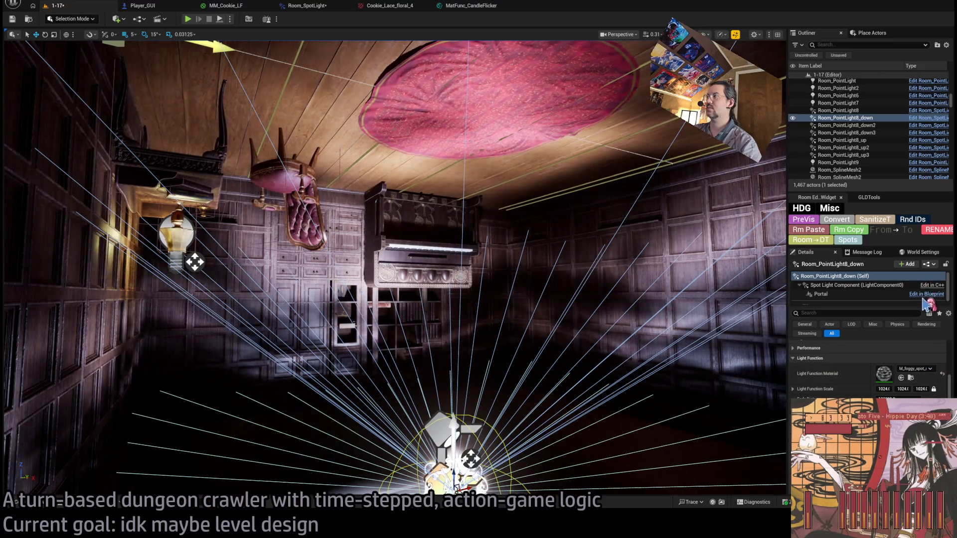
{"action": "mouse_move", "coordinate": [394, 249]}
{"action": "left_mouse_down"}
{"action": "mouse_move", "coordinate": [393, 289]}
{"action": "mouse_move", "coordinate": [393, 207]}
{"action": "mouse_move", "coordinate": [393, 287]}
{"action": "left_mouse_up"}
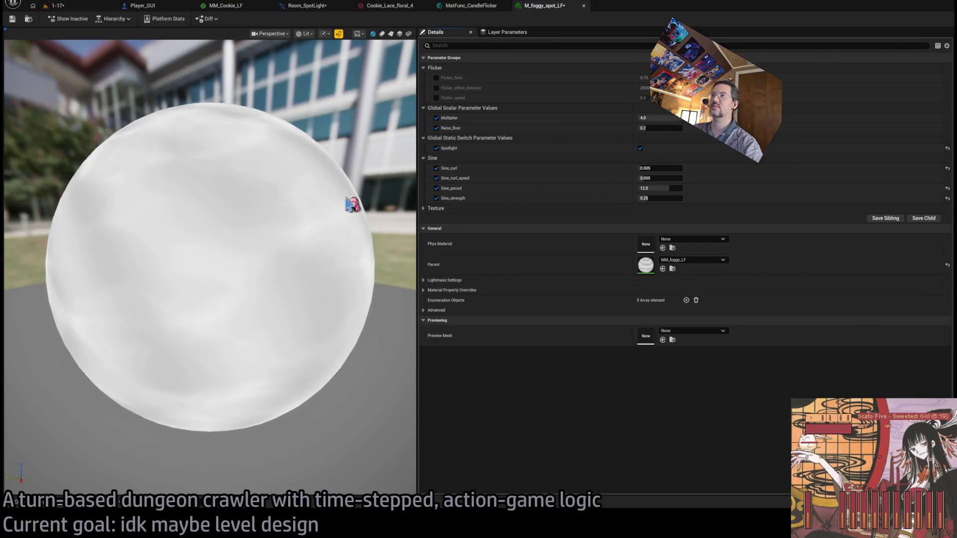
Preview the material on a plane and set Sine_strength to 1/3.
{"action": "left_click", "coordinate": [390, 34]}
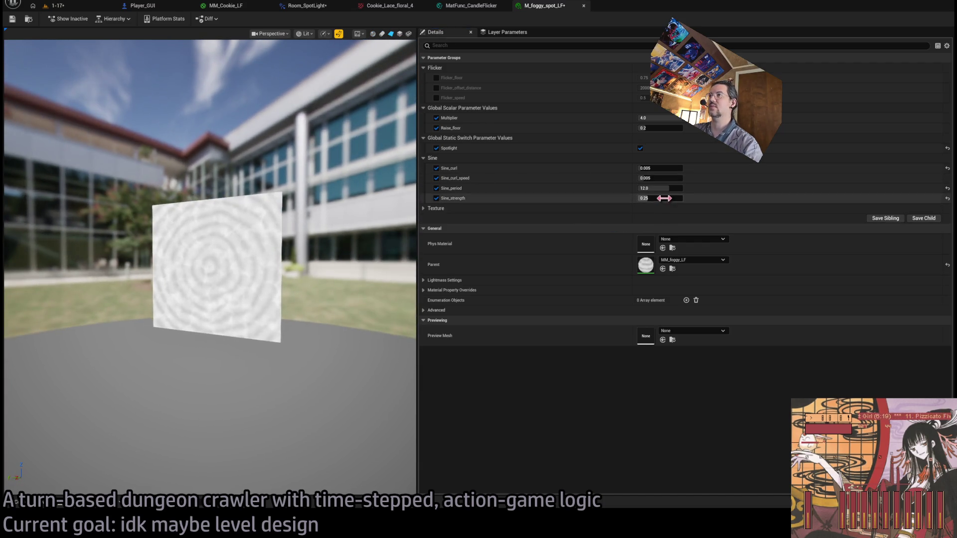
{"action": "type", "text": "0.33"}
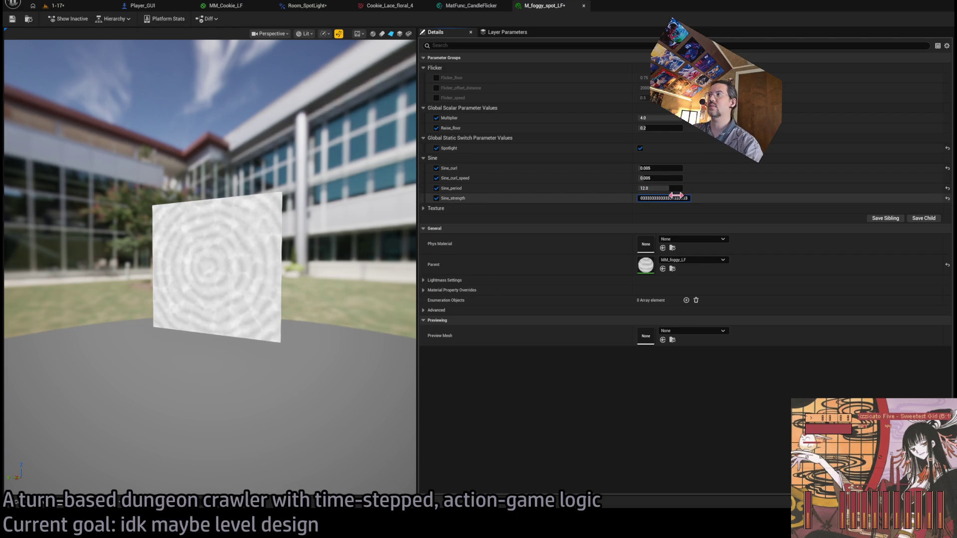
{"action": "left_click_drag", "start_coordinate": [348, 254], "coordinate": [314, 255]}
{"action": "key", "text": "ctrl+z"}
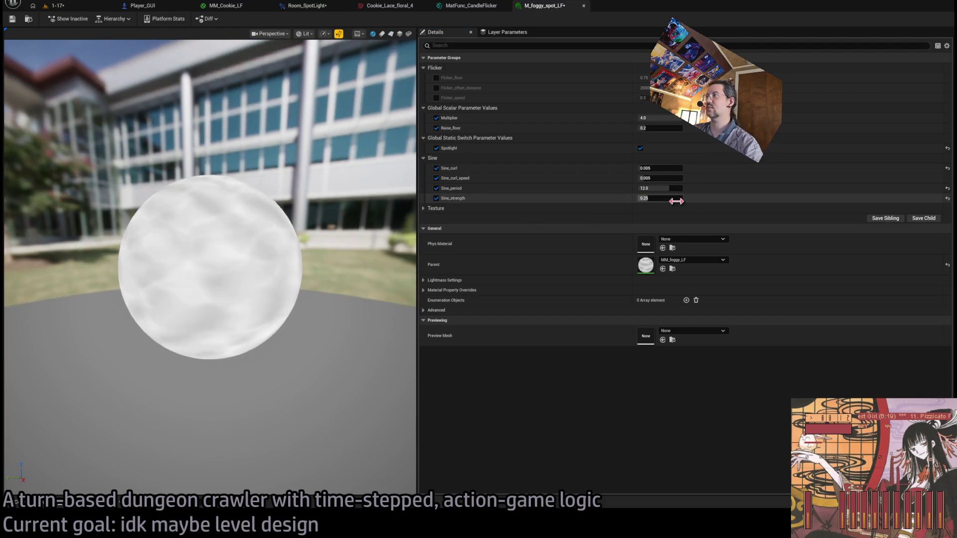
{"action": "type", "text": "1/3"}
{"action": "key", "text": "Return"}
Lower Raise_floor to darken the pattern and return to the 1-17 level.
{"action": "left_click", "coordinate": [390, 34]}
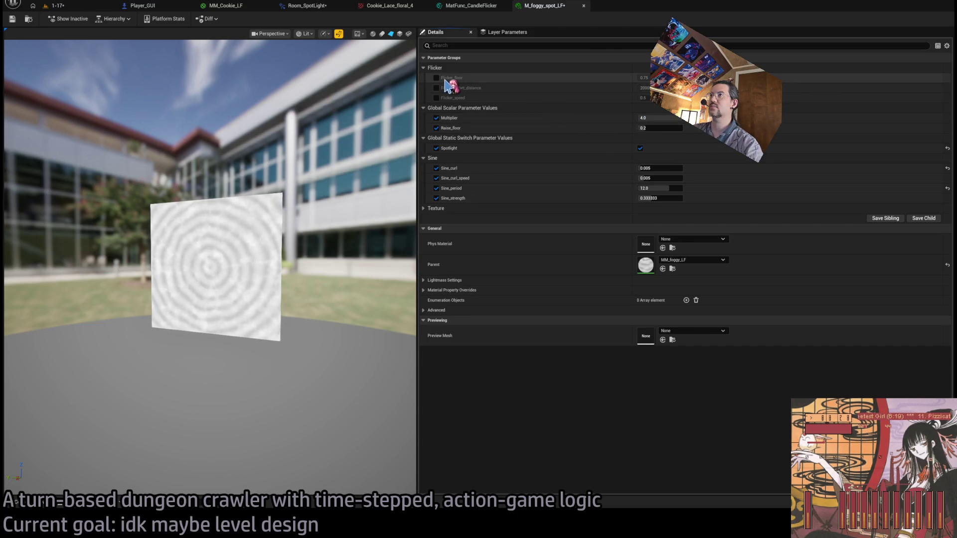
{"action": "mouse_move", "coordinate": [652, 128]}
{"action": "left_mouse_down"}
{"action": "mouse_move", "coordinate": [639, 128]}
{"action": "mouse_move", "coordinate": [665, 127]}
{"action": "mouse_move", "coordinate": [657, 127]}
{"action": "left_mouse_up"}
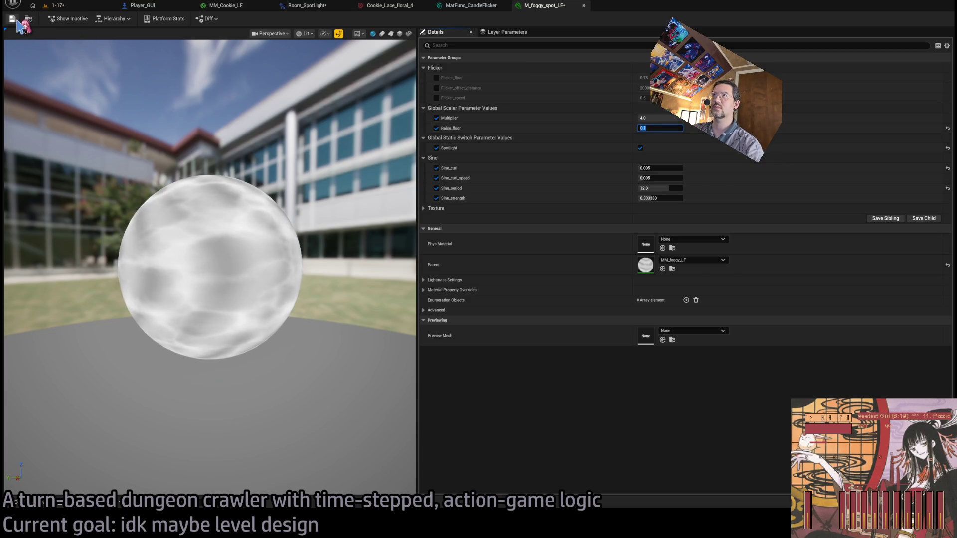
{"action": "left_click", "coordinate": [59, 6]}
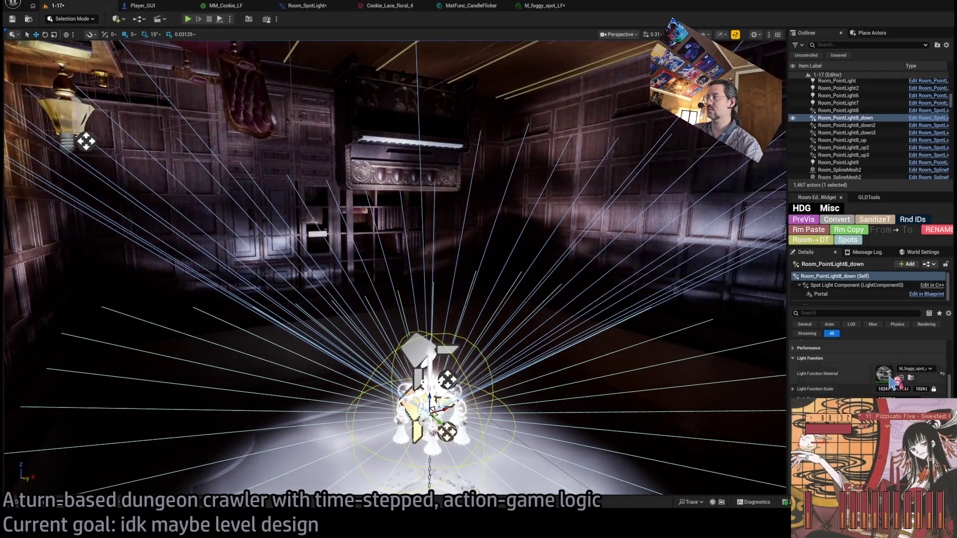
Set M_foggy_spot_strong_LF's Raise_floor to 0.01 and save it.
{"action": "double_click", "coordinate": [884, 373]}
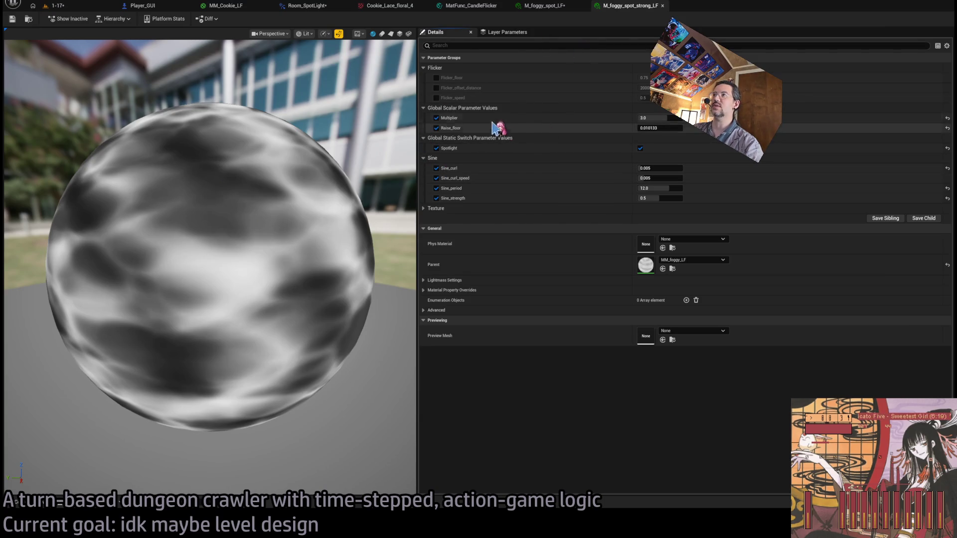
{"action": "key", "text": "shift+End"}
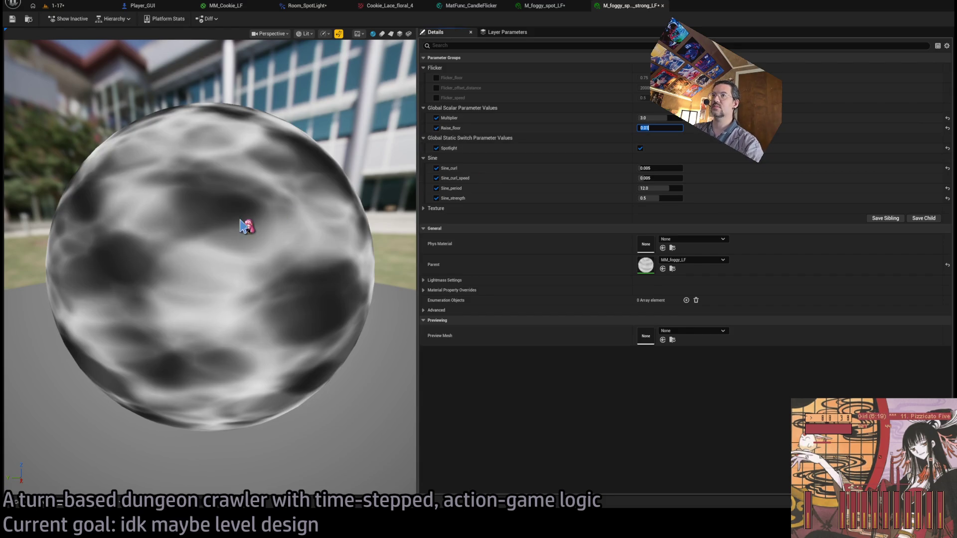
{"action": "left_click", "coordinate": [543, 6]}
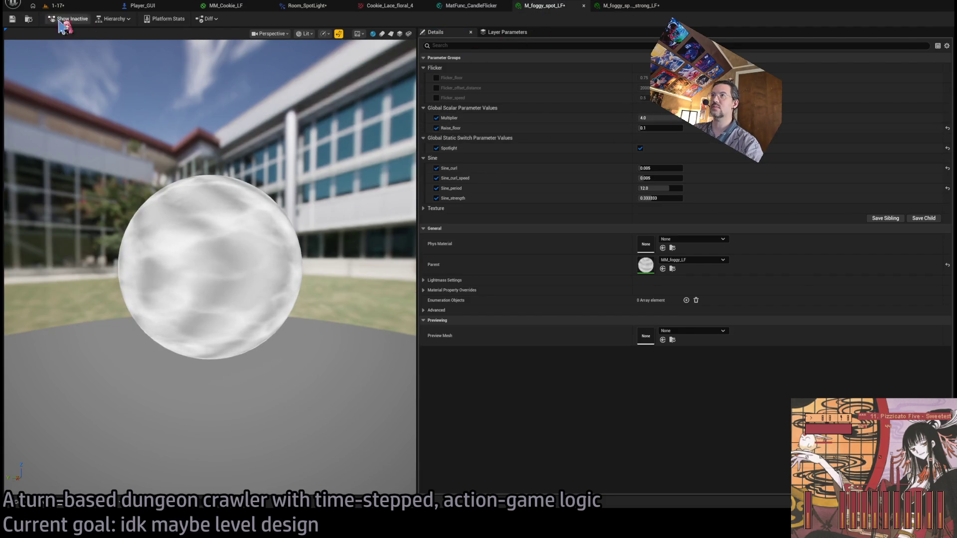
{"action": "left_click", "coordinate": [13, 19]}
{"action": "key", "text": "ctrl+Tab"}
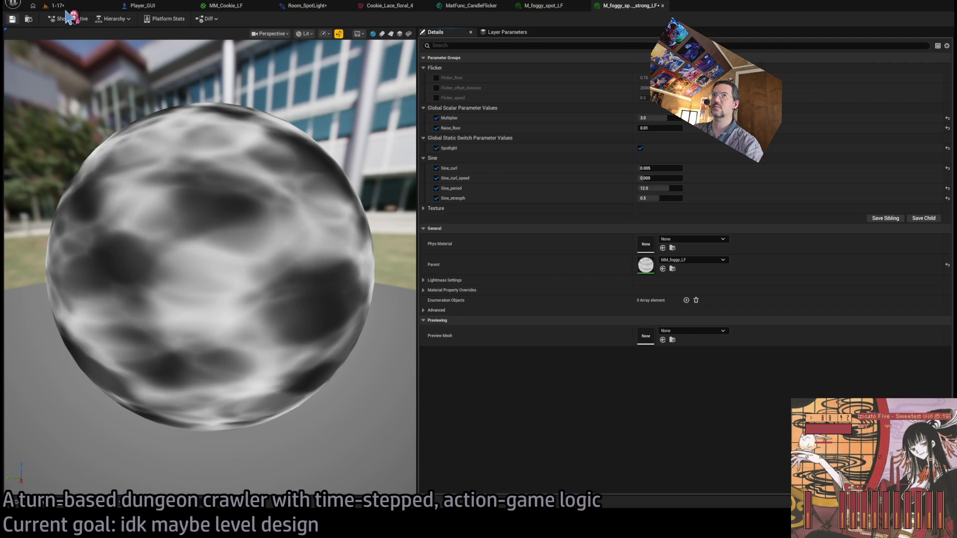
{"action": "left_click", "coordinate": [88, 6]}
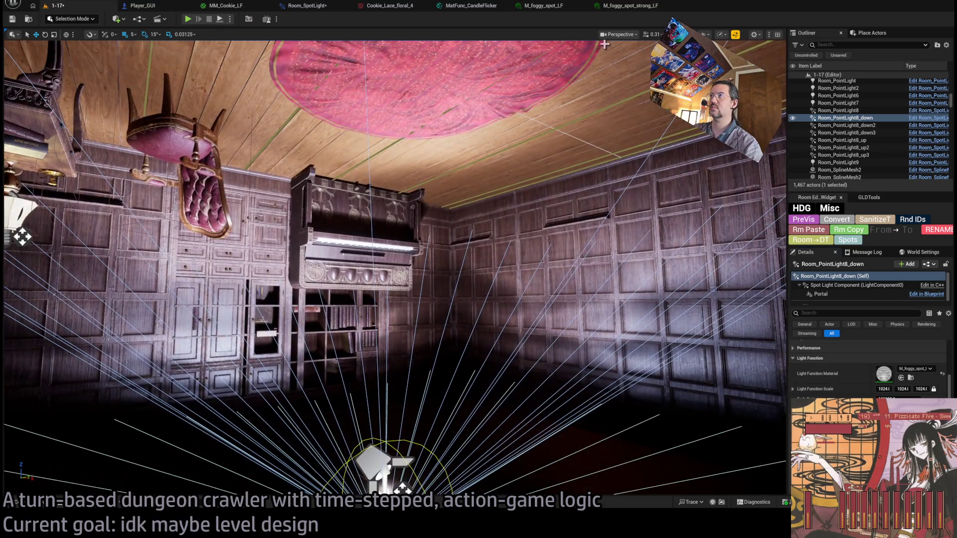
Lower M_foggy_spot_LF's Multiplier from 4.0 to 3.0 and save it.
{"action": "left_click", "coordinate": [546, 6]}
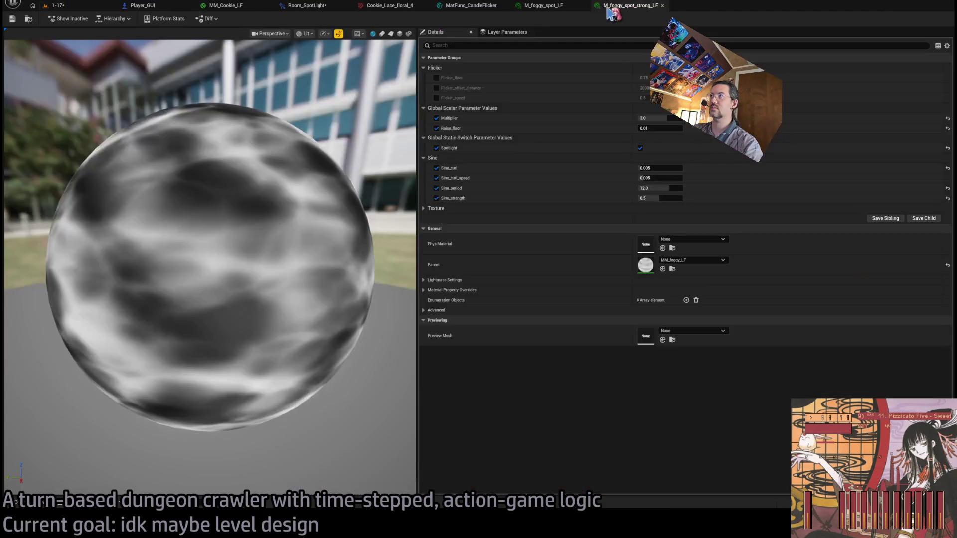
{"action": "left_click_drag", "start_coordinate": [658, 117], "coordinate": [653, 117]}
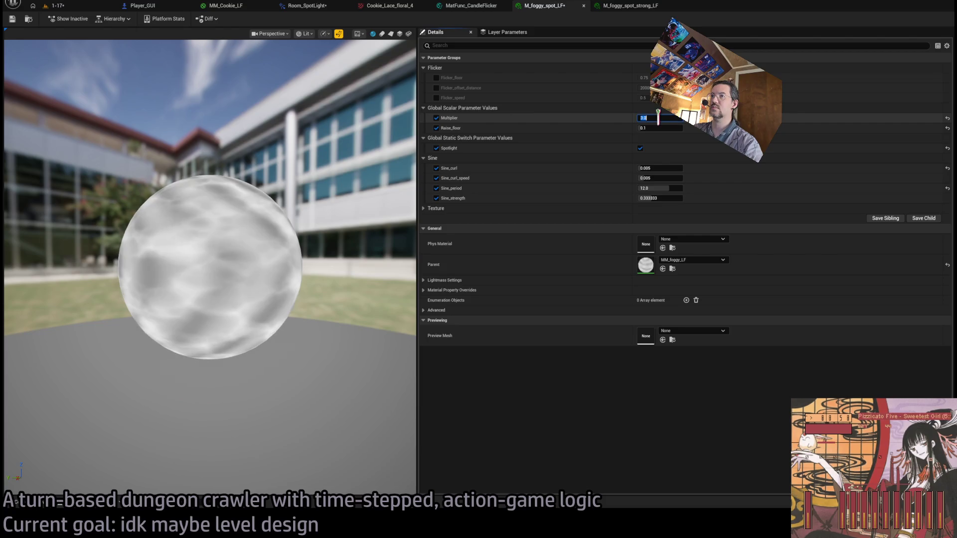
{"action": "left_click", "coordinate": [614, 6]}
{"action": "type", "text": "3"}
{"action": "left_click", "coordinate": [561, 8]}
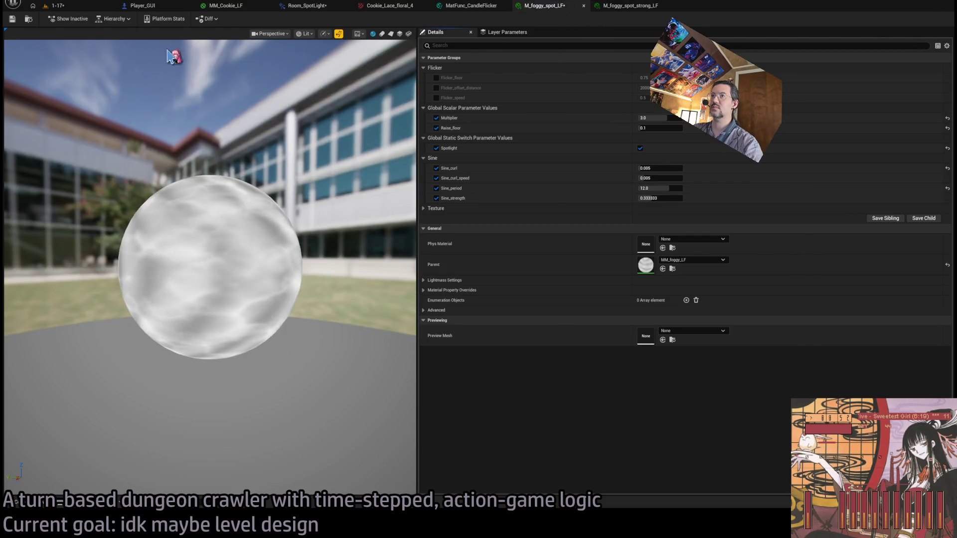
{"action": "left_click", "coordinate": [13, 20]}
{"action": "left_click", "coordinate": [57, 5]}
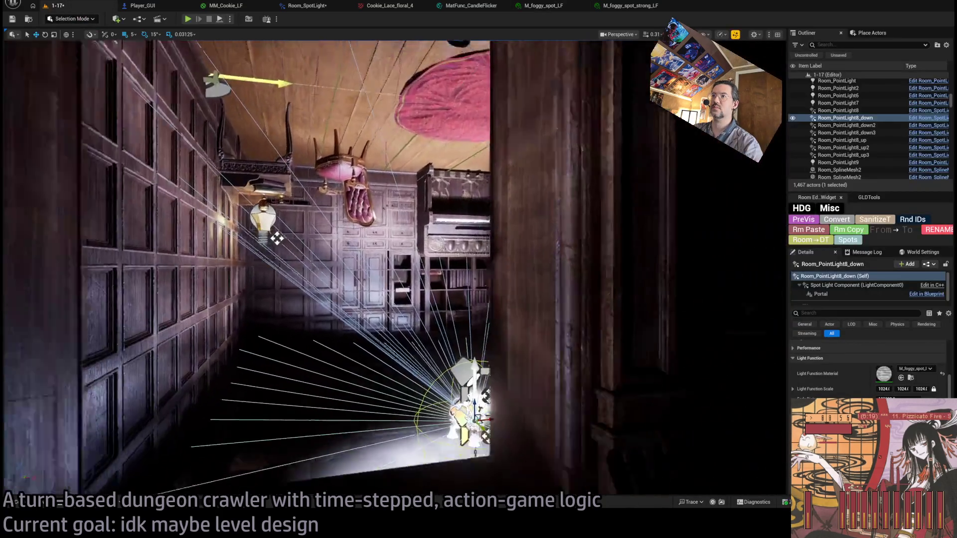
Frame PointLight7, rotate it 15 degrees, and raise its Intensity from 6.0 to 7.0 EV.
{"action": "mouse_move", "coordinate": [277, 239]}
{"action": "left_mouse_down"}
{"action": "mouse_move", "coordinate": [234, 221]}
{"action": "mouse_move", "coordinate": [277, 238]}
{"action": "mouse_move", "coordinate": [254, 234]}
{"action": "left_mouse_up"}
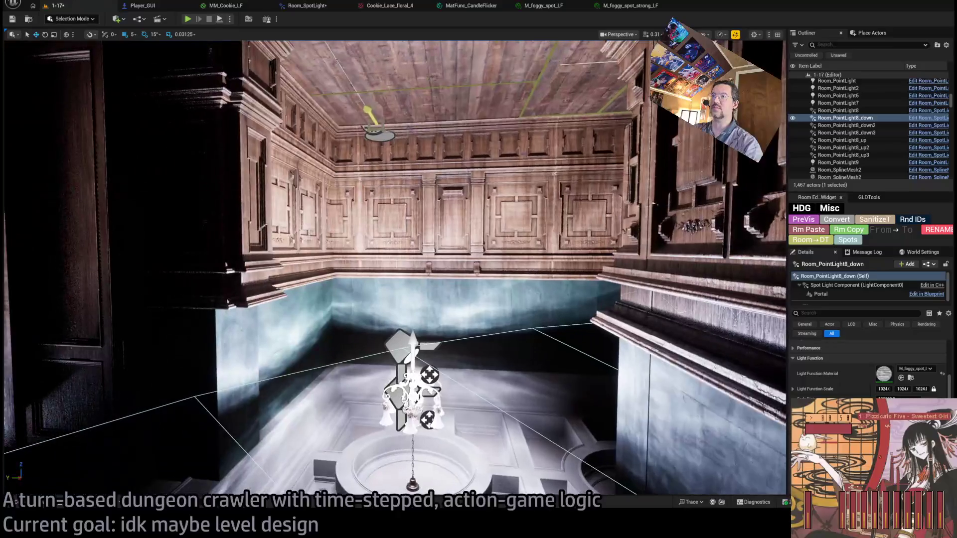
{"action": "key", "text": "Down"}
{"action": "key", "text": "f"}
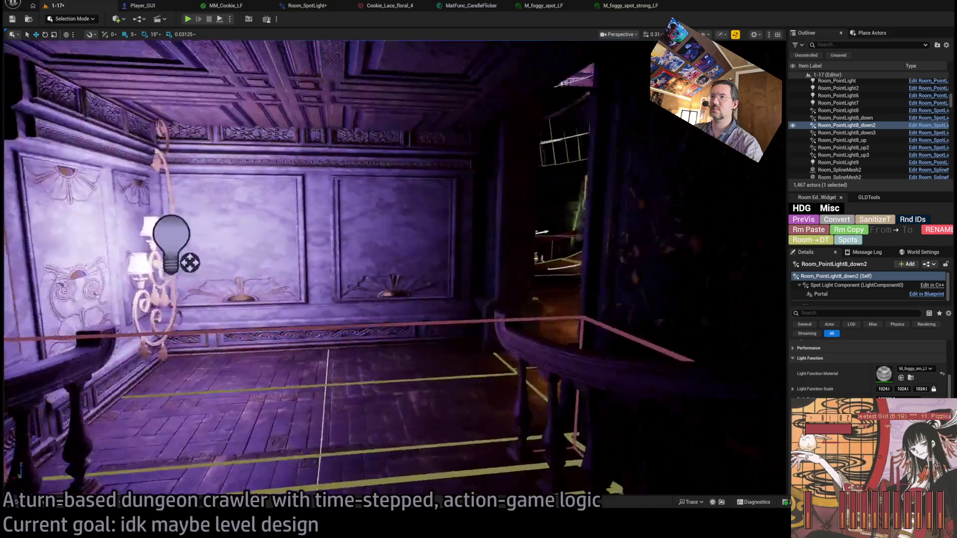
{"action": "key", "text": "f"}
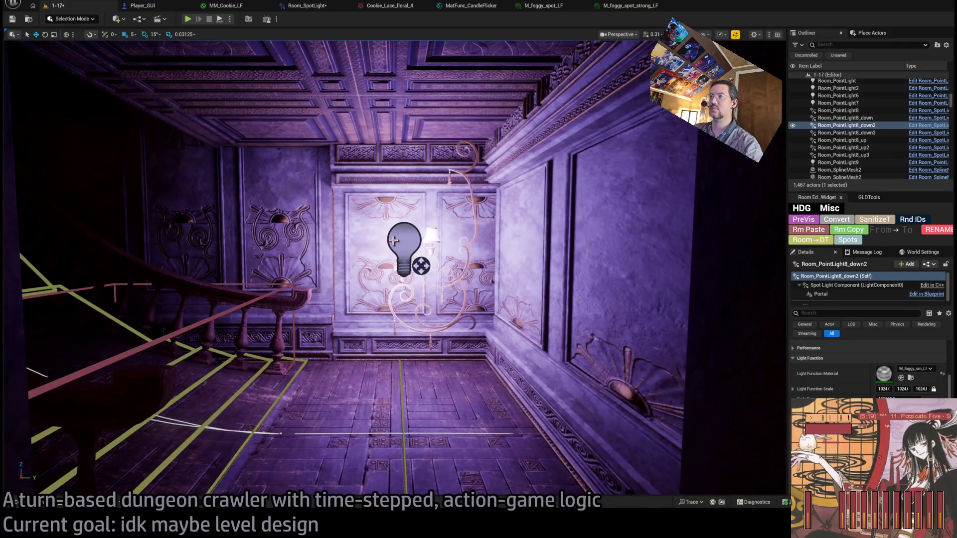
{"action": "scroll", "coordinate": [869, 364], "scroll_direction": "down", "scroll_amount": 15}
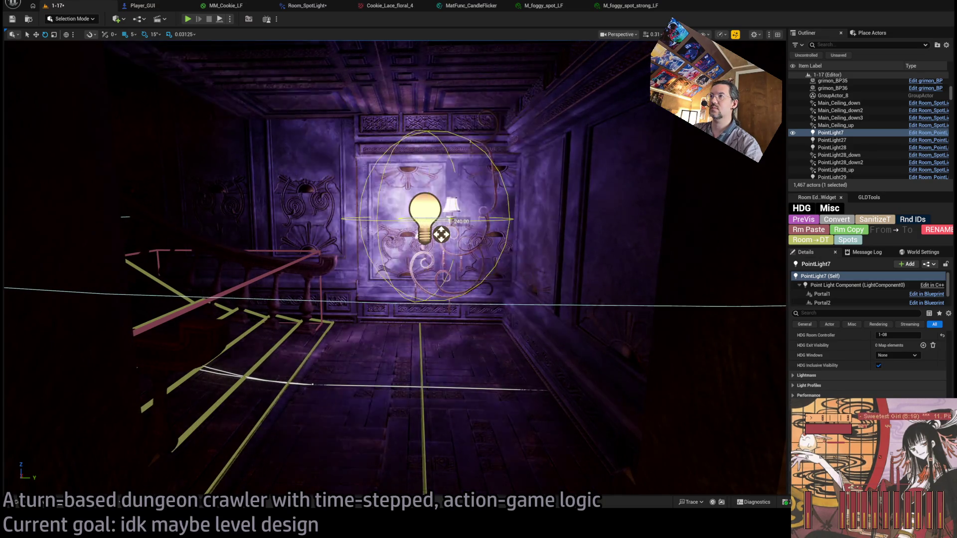
{"action": "left_click_drag", "start_coordinate": [441, 235], "coordinate": [441, 234]}
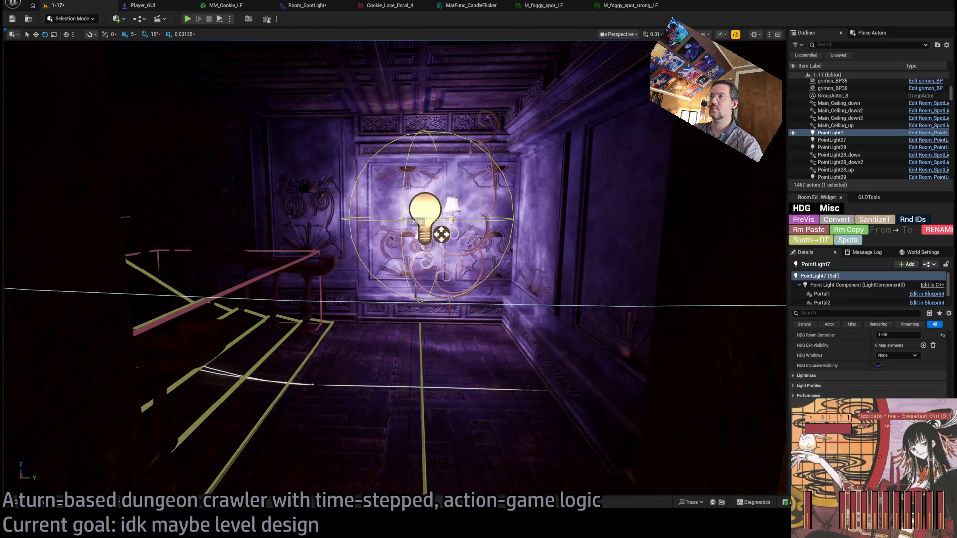
{"action": "left_click_drag", "start_coordinate": [394, 269], "coordinate": [414, 279]}
{"action": "scroll", "coordinate": [867, 359], "scroll_direction": "down", "scroll_amount": 5}
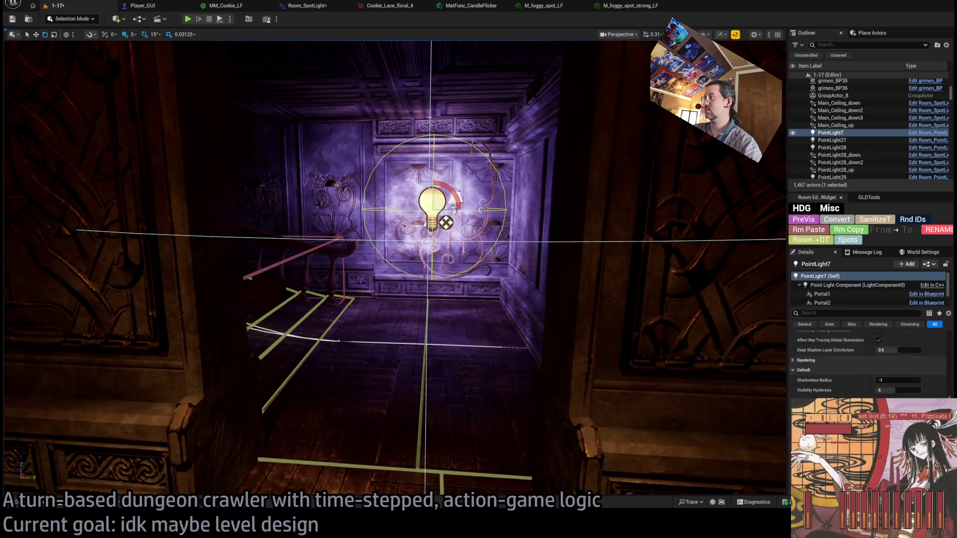
{"action": "scroll", "coordinate": [867, 358], "scroll_direction": "up", "scroll_amount": 3}
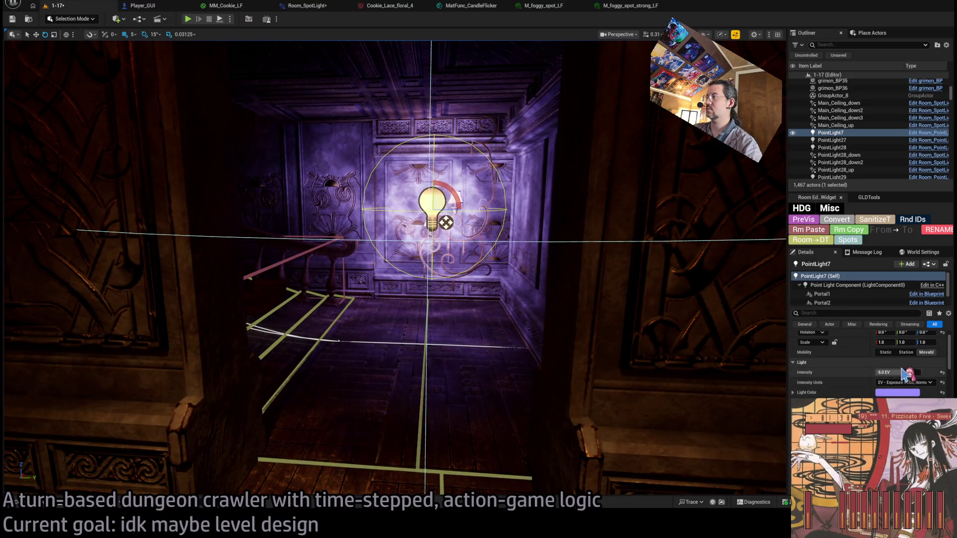
{"action": "scroll", "coordinate": [894, 372], "scroll_direction": "up", "scroll_amount": 1}
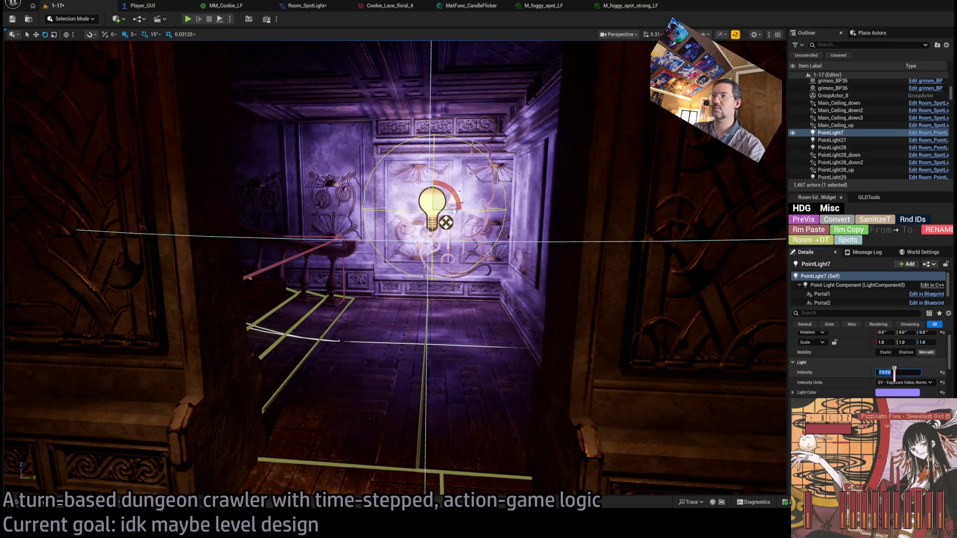
Select the wall light beside the Exit W1 sign.
{"action": "mouse_move", "coordinate": [547, 351]}
{"action": "left_mouse_down"}
{"action": "mouse_move", "coordinate": [547, 384]}
{"action": "mouse_move", "coordinate": [463, 381]}
{"action": "mouse_move", "coordinate": [533, 363]}
{"action": "left_mouse_up"}
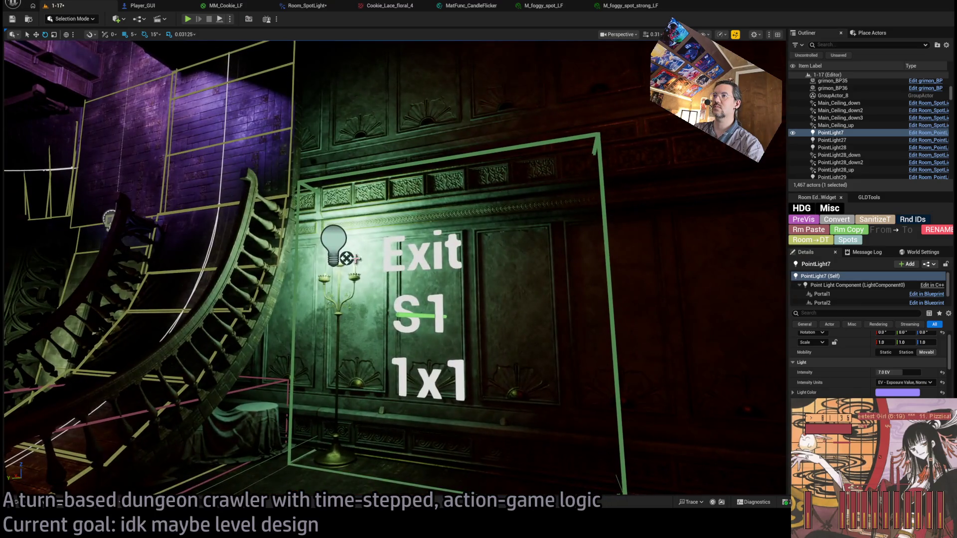
{"action": "left_click_drag", "start_coordinate": [331, 235], "coordinate": [443, 269]}
{"action": "left_click", "coordinate": [345, 266]}
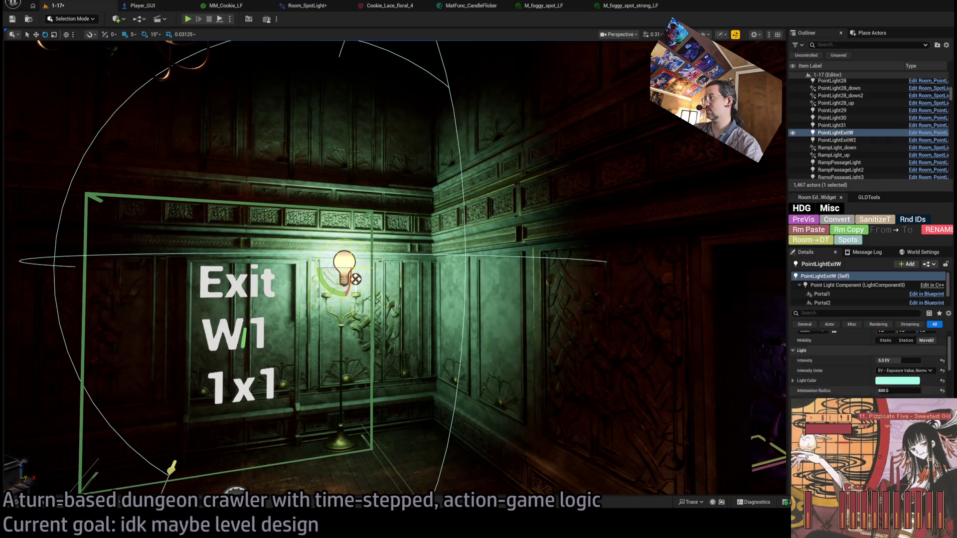
{"action": "scroll", "coordinate": [869, 359], "scroll_direction": "down", "scroll_amount": 3}
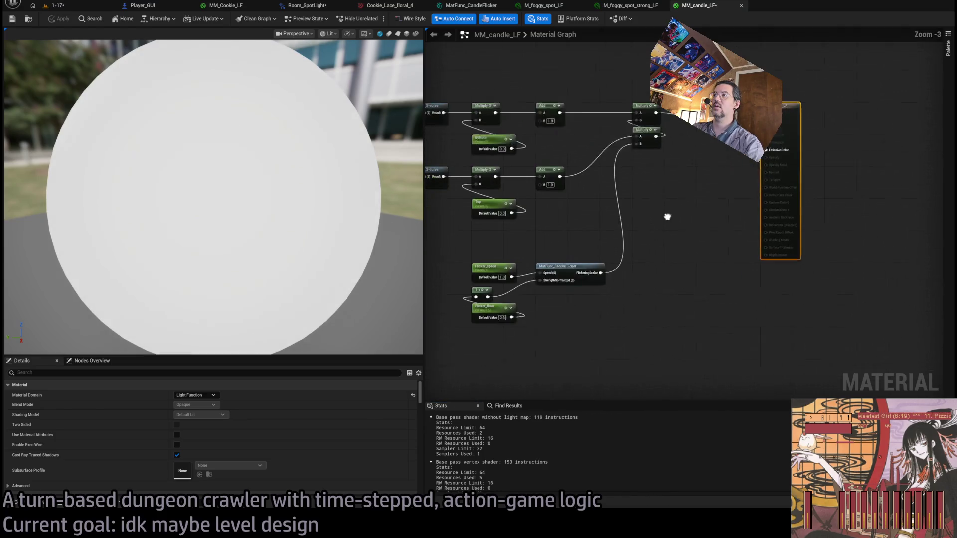
Enter 0.4 as MM_candle_LF's Flicker_floor default value, then go back to the 1-17 level.
{"action": "scroll", "coordinate": [532, 220], "scroll_direction": "up", "scroll_amount": 4}
{"action": "left_click", "coordinate": [589, 296]}
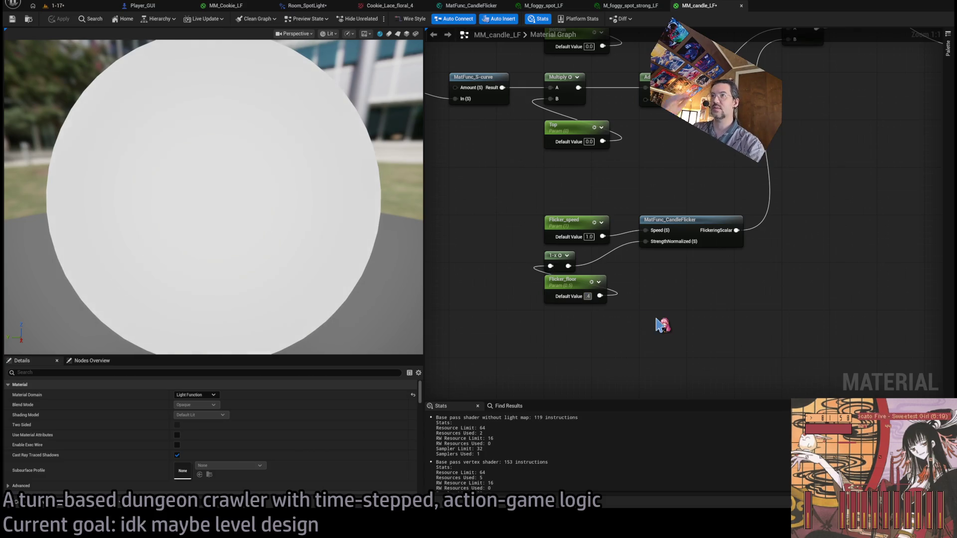
{"action": "key", "text": "Return"}
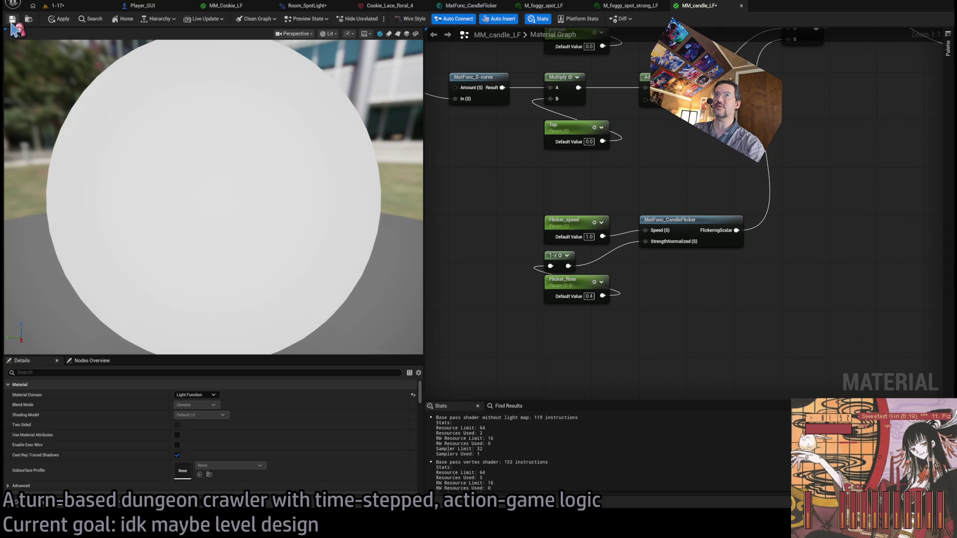
{"action": "left_click", "coordinate": [85, 10]}
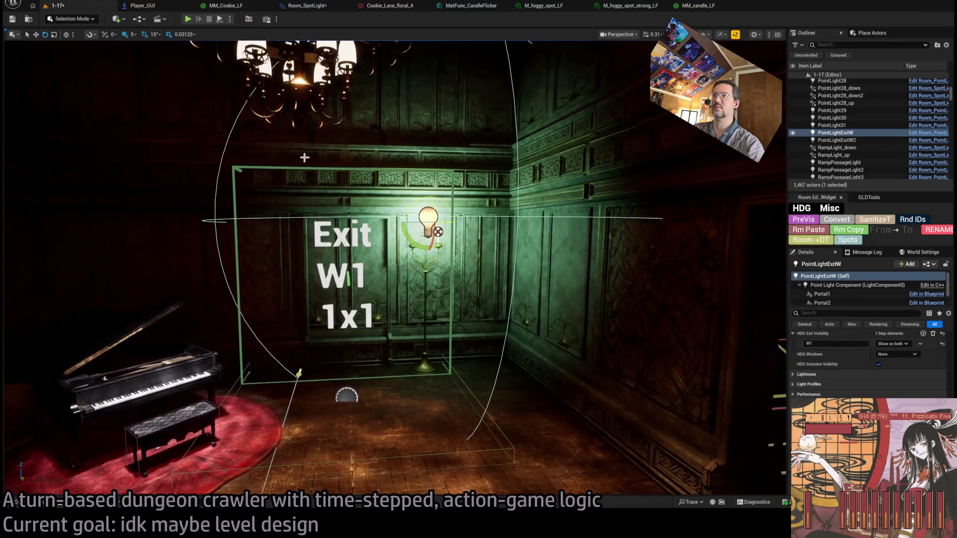
Start Play In Editor and run a one-second forward move with the camera behind the character.
{"action": "left_click", "coordinate": [188, 20]}
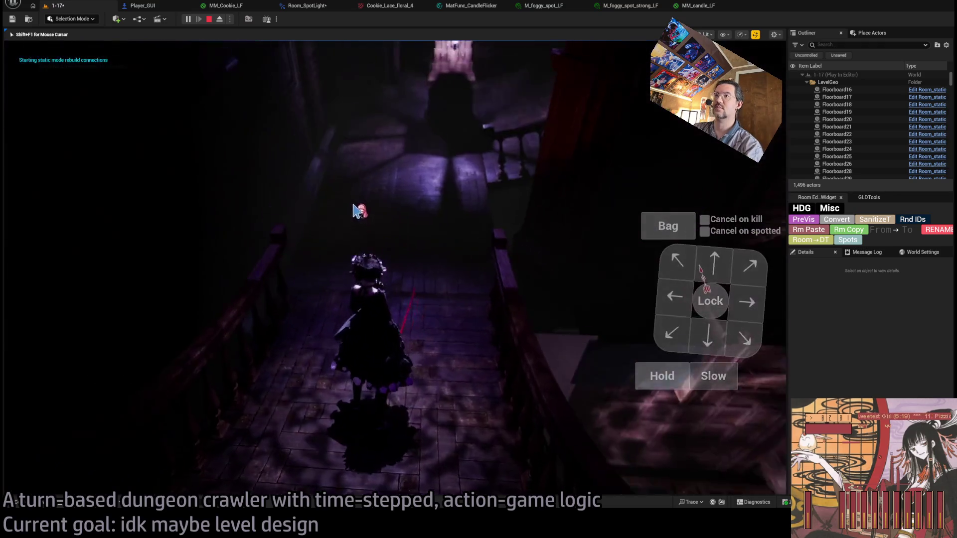
{"action": "left_click", "coordinate": [355, 238]}
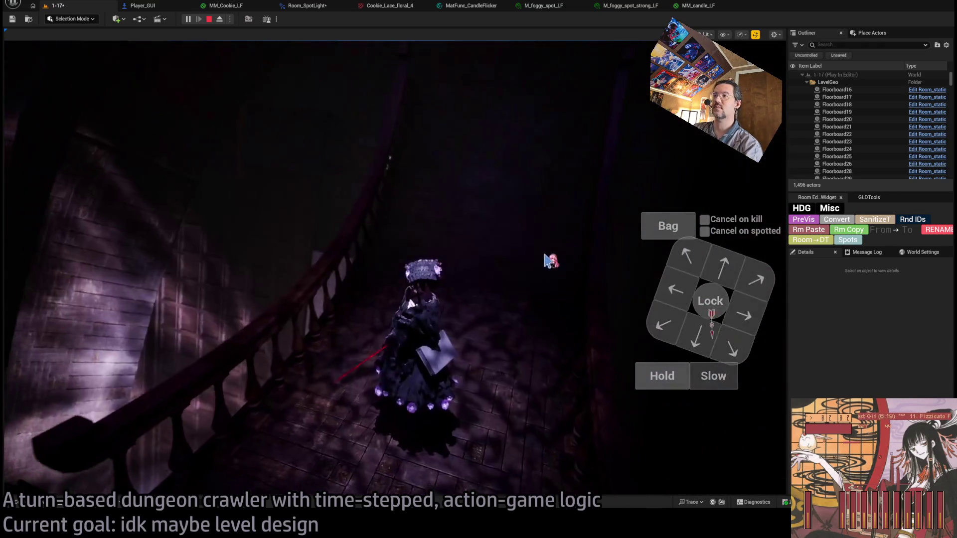
{"action": "left_click", "coordinate": [708, 266]}
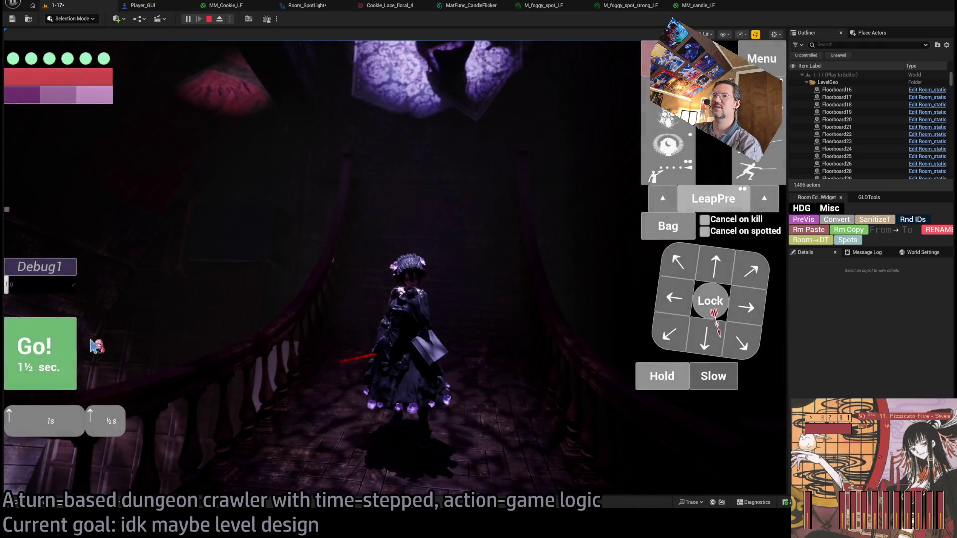
{"action": "left_click", "coordinate": [100, 343]}
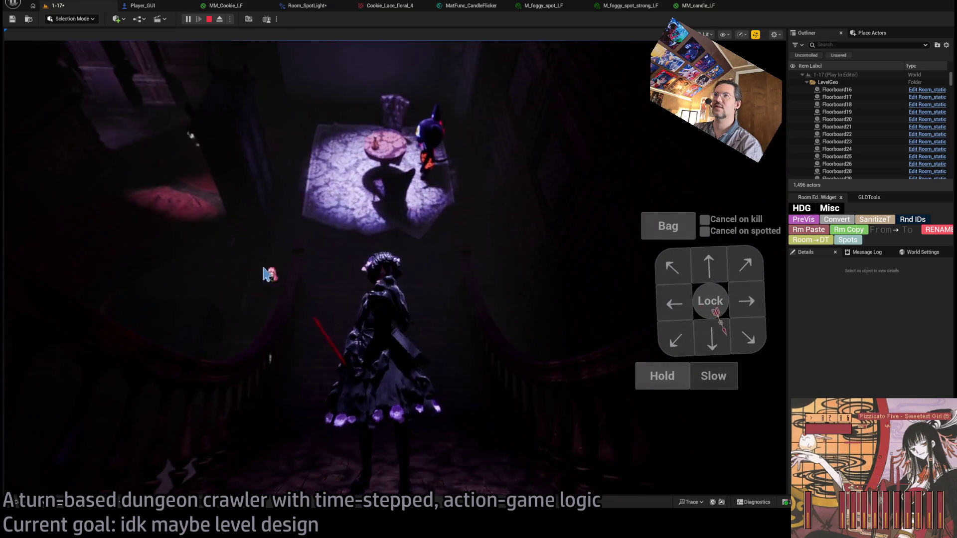
Plan diagonal, left and down-left moves, execute them, and attack the table enemy.
{"action": "left_click", "coordinate": [60, 371]}
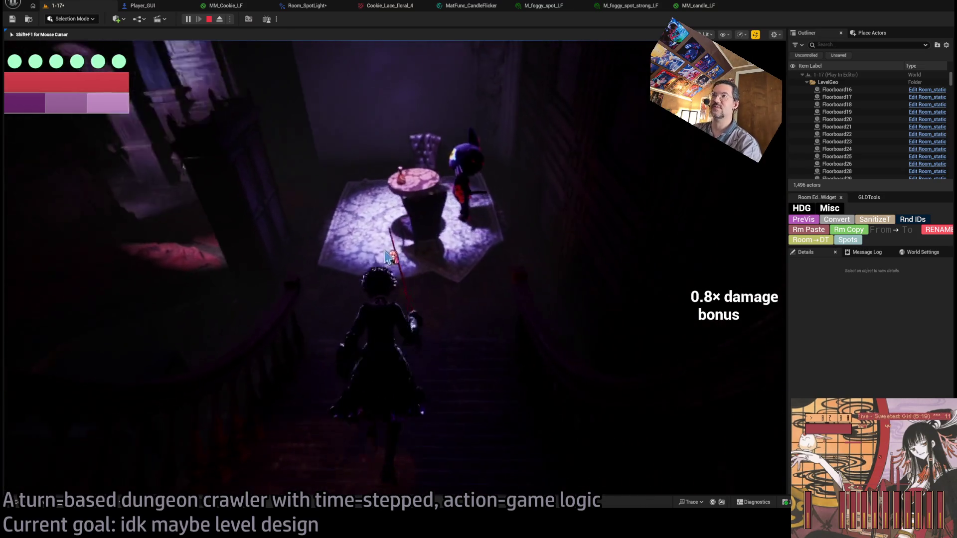
{"action": "left_click", "coordinate": [679, 270]}
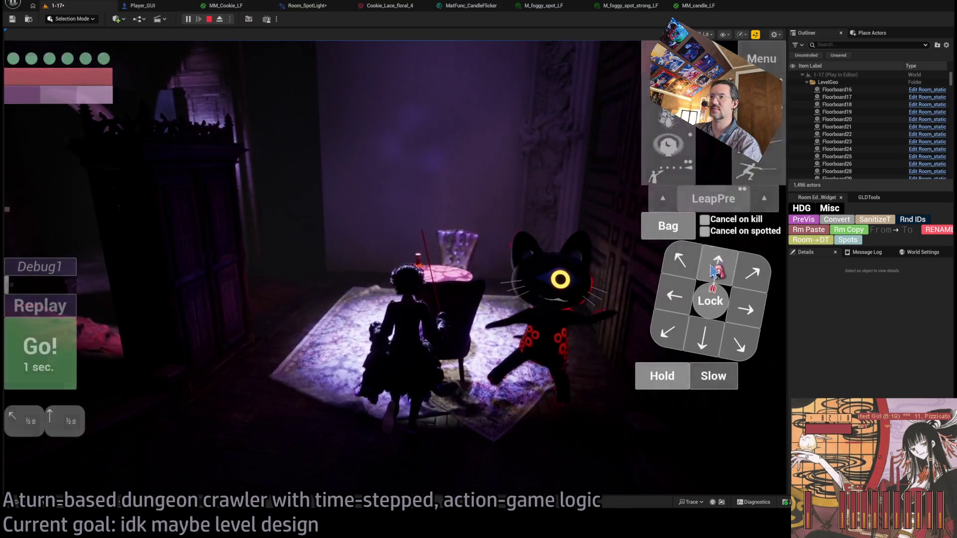
{"action": "left_click", "coordinate": [677, 299]}
{"action": "left_click", "coordinate": [668, 331]}
{"action": "left_click", "coordinate": [677, 299]}
{"action": "left_click", "coordinate": [37, 349]}
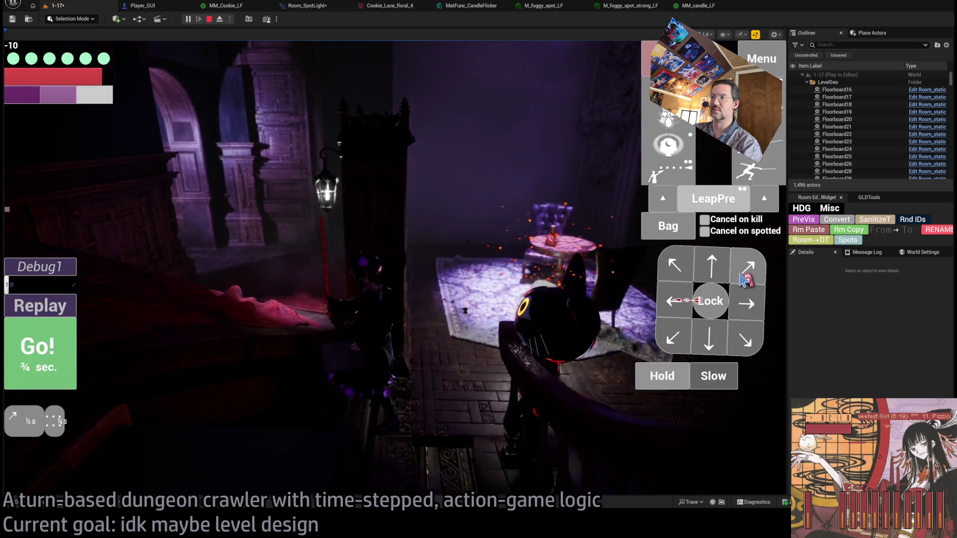
{"action": "left_click", "coordinate": [57, 349]}
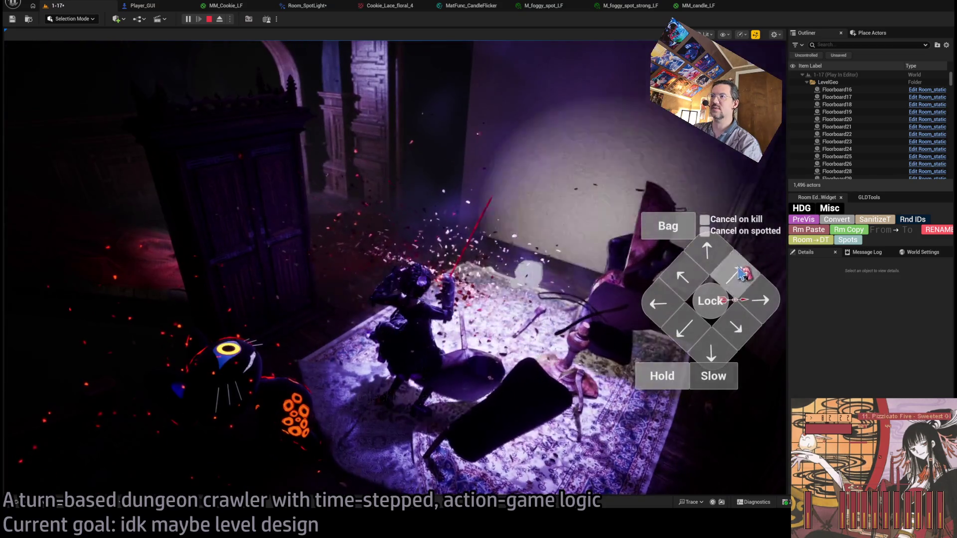
Queue forward, left and two downward moves and run the turn.
{"action": "left_click", "coordinate": [706, 249]}
{"action": "left_click", "coordinate": [696, 280]}
{"action": "left_click", "coordinate": [695, 279]}
{"action": "left_click", "coordinate": [40, 351]}
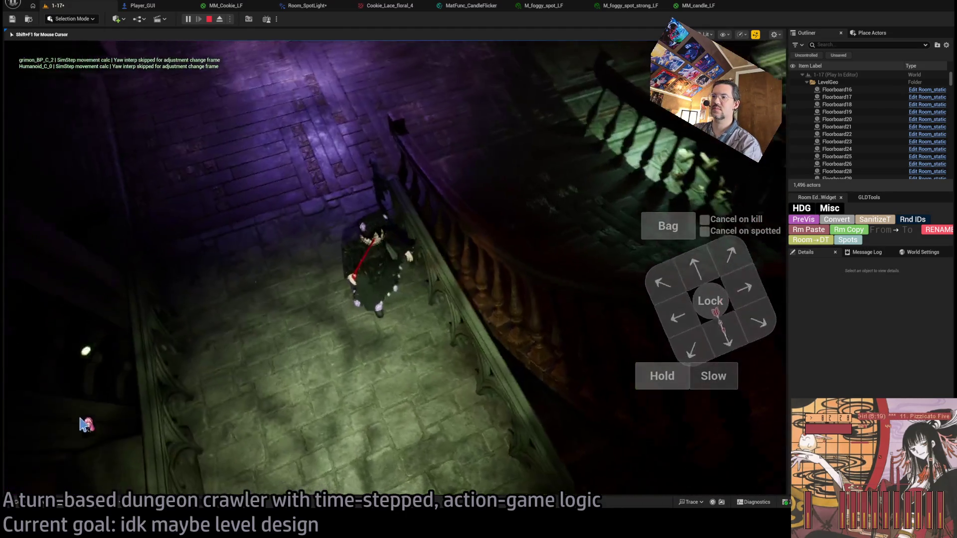
{"action": "left_click", "coordinate": [694, 272]}
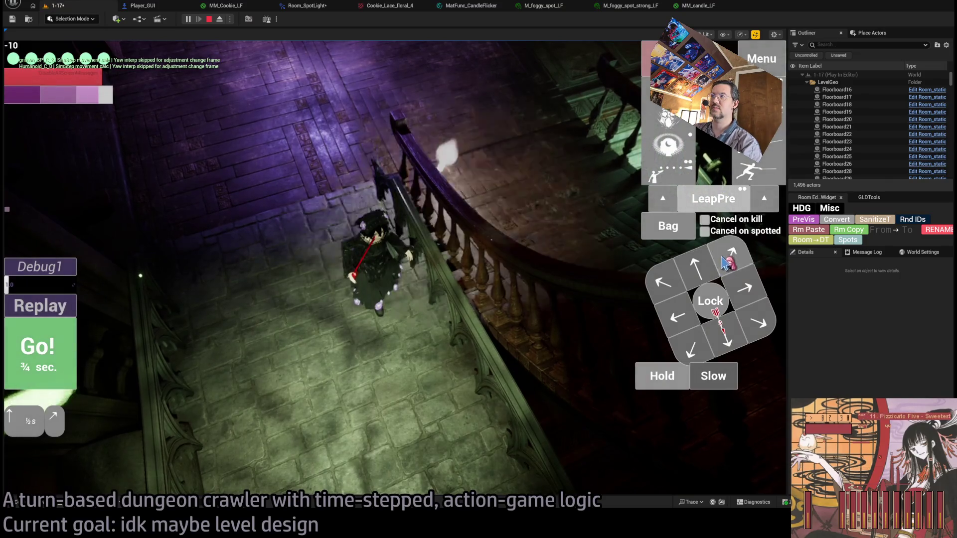
{"action": "double_click", "coordinate": [729, 334]}
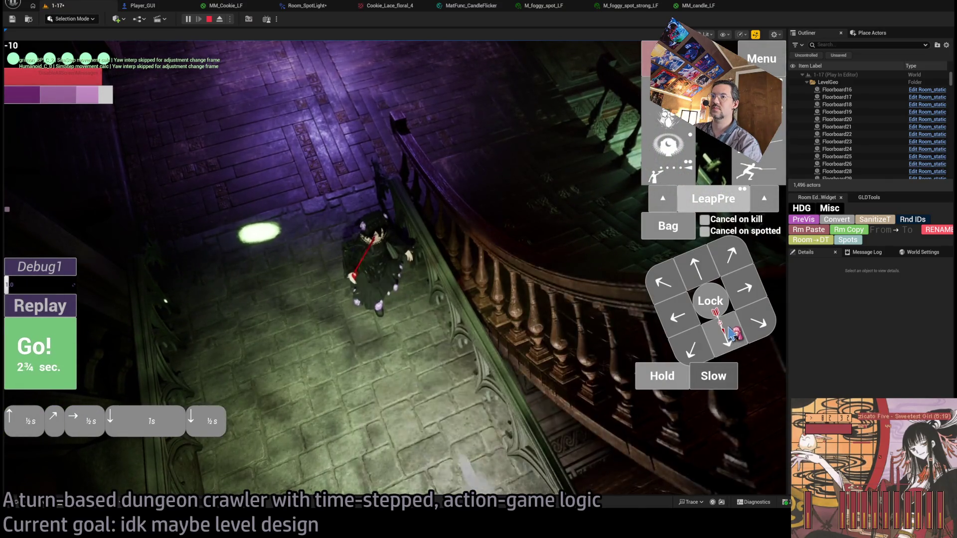
{"action": "left_click", "coordinate": [69, 364]}
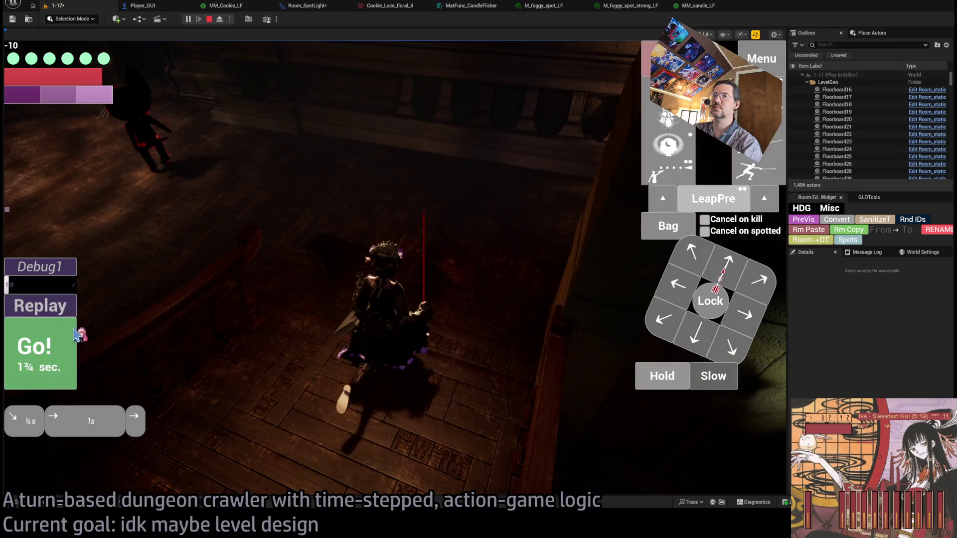
Walk the character one more turn toward the purple-lit staircase, then stop Play-In-Editor.
{"action": "left_click", "coordinate": [70, 336]}
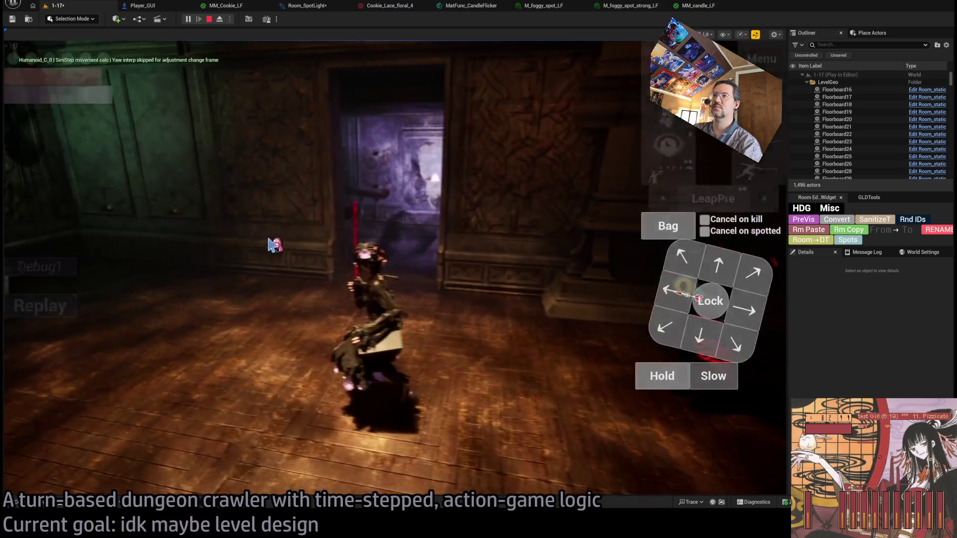
{"action": "left_click", "coordinate": [686, 252]}
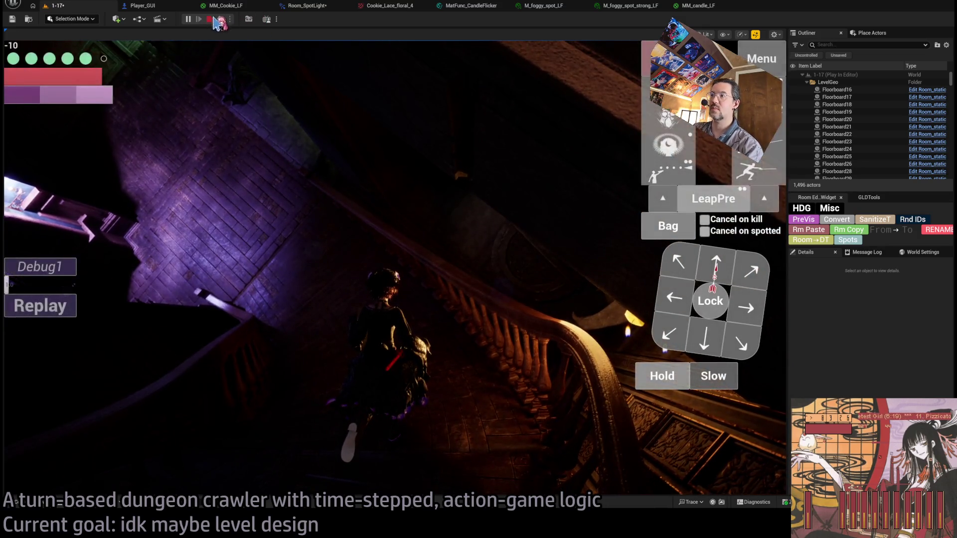
{"action": "left_click", "coordinate": [216, 19]}
Put Cookie_Lace_floral_4 in the Cookie slot of the Main_Ceiling_down3 spotlight over the stairs.
{"action": "left_click", "coordinate": [533, 280]}
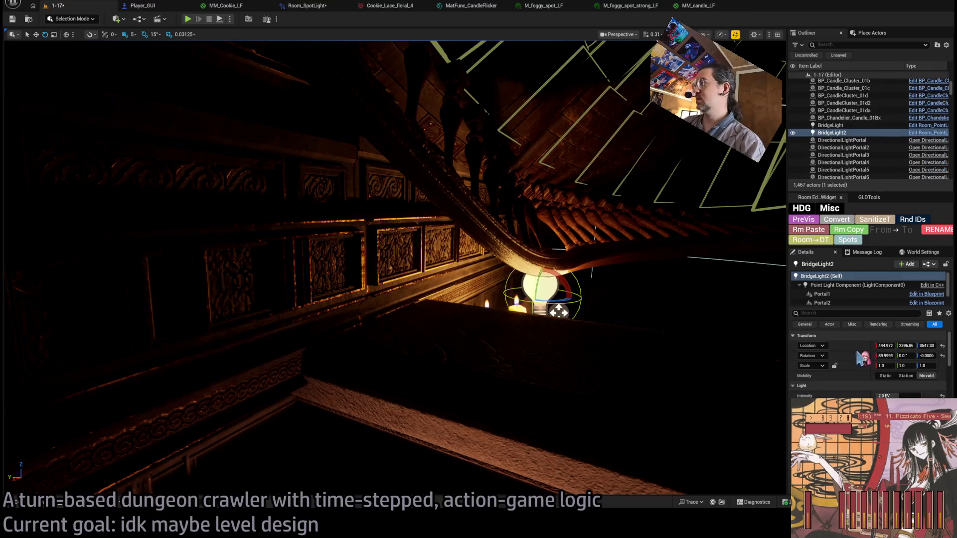
{"action": "scroll", "coordinate": [912, 379], "scroll_direction": "down", "scroll_amount": 10}
{"action": "scroll", "coordinate": [912, 379], "scroll_direction": "down", "scroll_amount": 5}
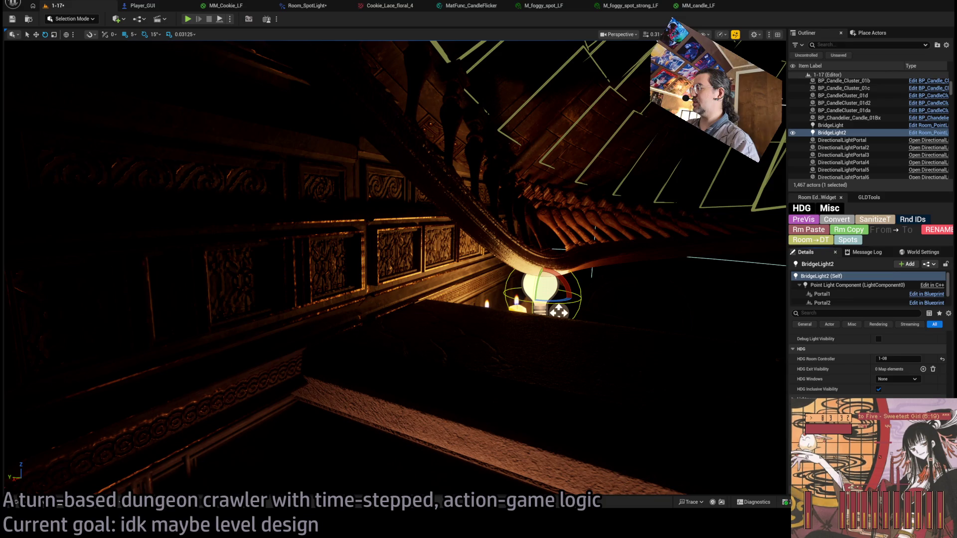
{"action": "mouse_move", "coordinate": [600, 341]}
{"action": "left_mouse_down"}
{"action": "mouse_move", "coordinate": [518, 364]}
{"action": "mouse_move", "coordinate": [529, 269]}
{"action": "left_mouse_up"}
{"action": "left_click", "coordinate": [404, 215]}
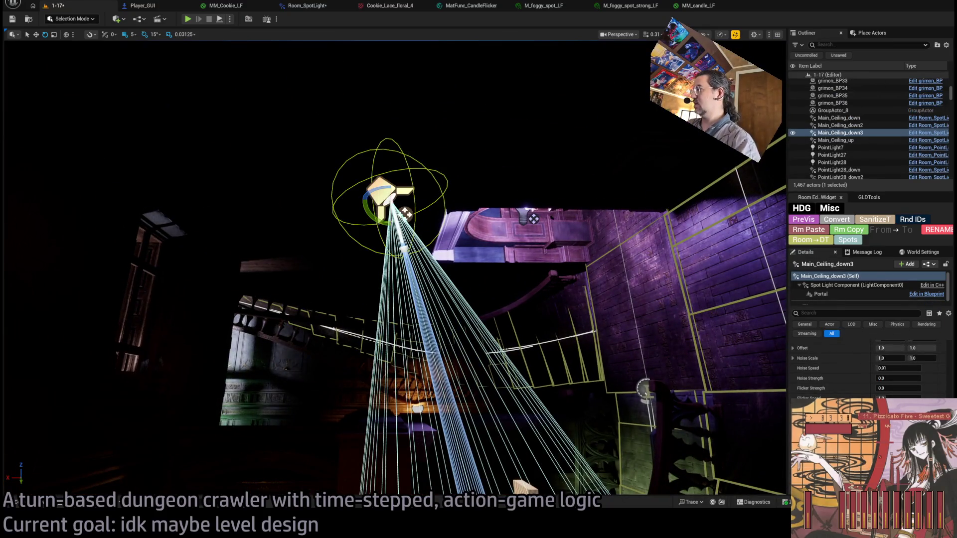
{"action": "scroll", "coordinate": [825, 381], "scroll_direction": "down", "scroll_amount": 5}
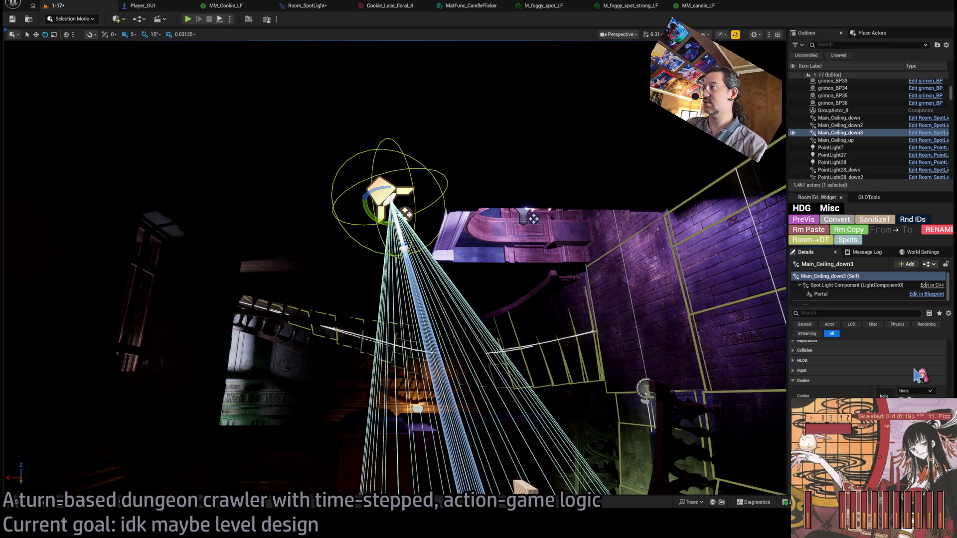
{"action": "left_click_drag", "start_coordinate": [931, 324], "coordinate": [884, 394]}
{"action": "left_click_drag", "start_coordinate": [394, 269], "coordinate": [364, 298]}
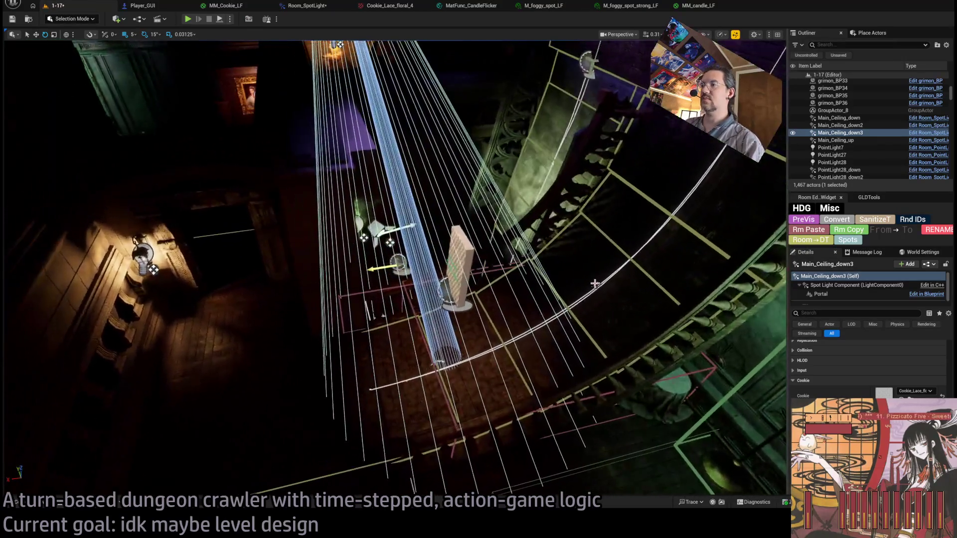
Reselect the Main_Ceiling_down3 spotlight and frame it in the viewport.
{"action": "left_click", "coordinate": [594, 278]}
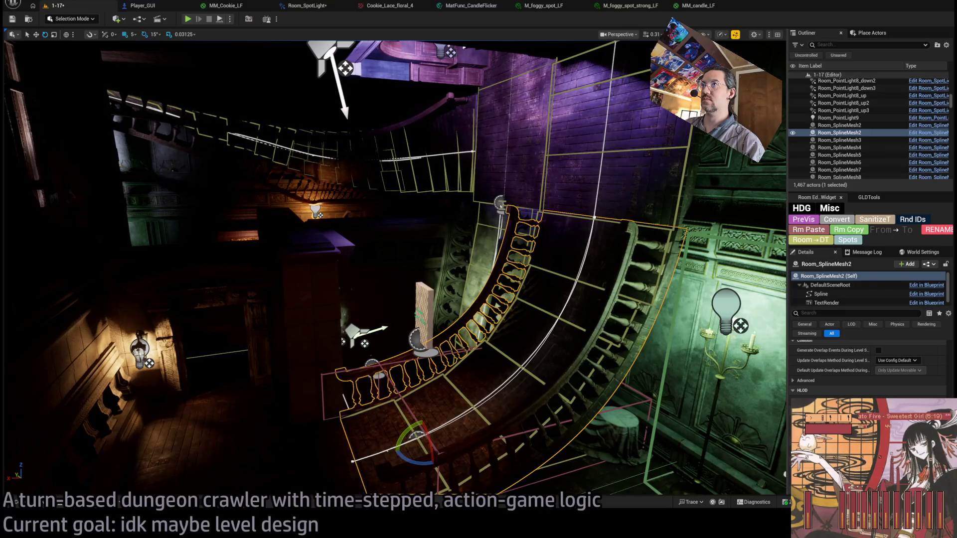
{"action": "key", "text": "ctrl+z"}
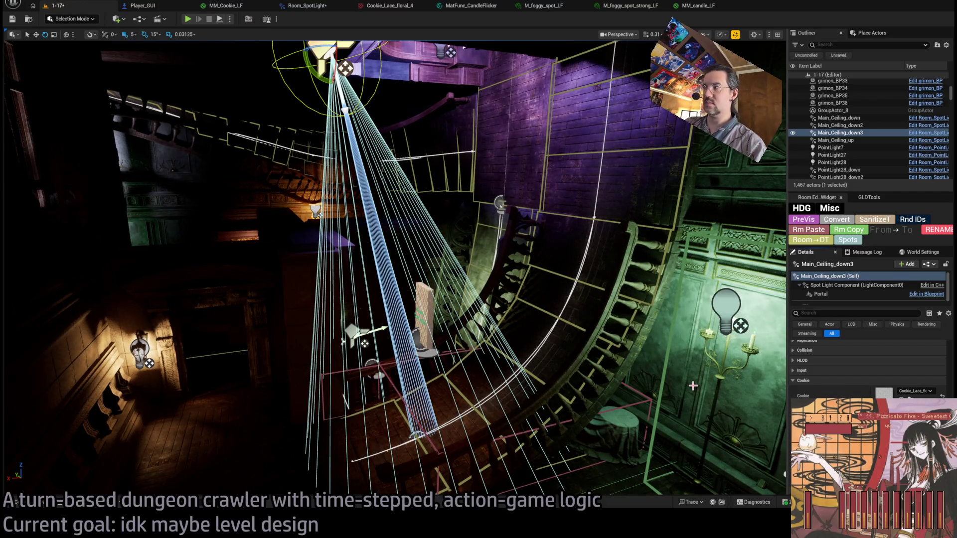
{"action": "left_click_drag", "start_coordinate": [691, 384], "coordinate": [683, 359]}
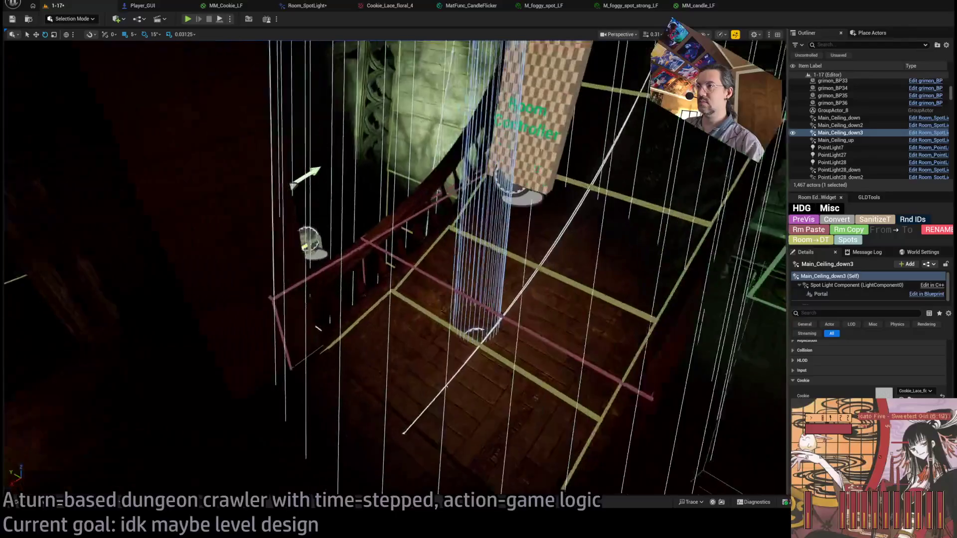
{"action": "left_click", "coordinate": [519, 357]}
{"action": "key", "text": "f"}
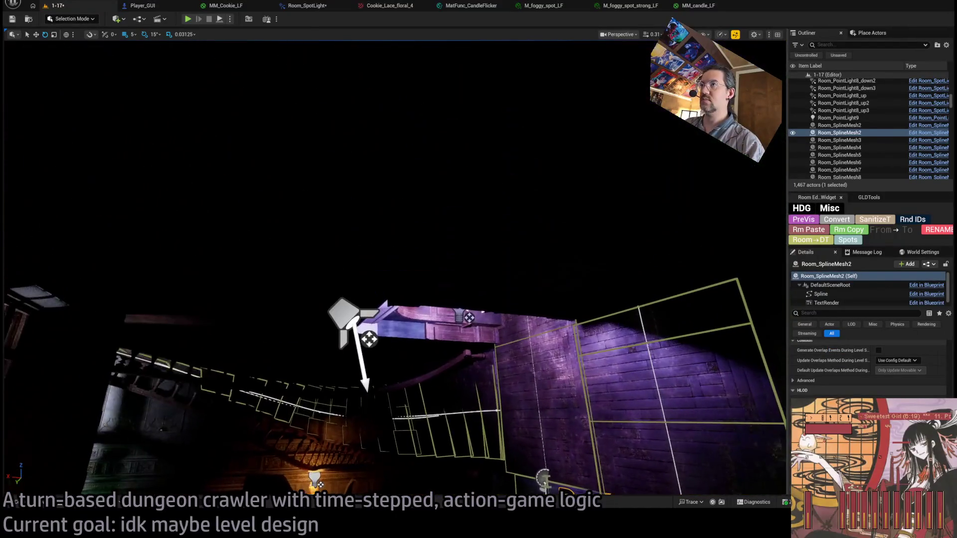
{"action": "key", "text": "ctrl+z"}
{"action": "key", "text": "f"}
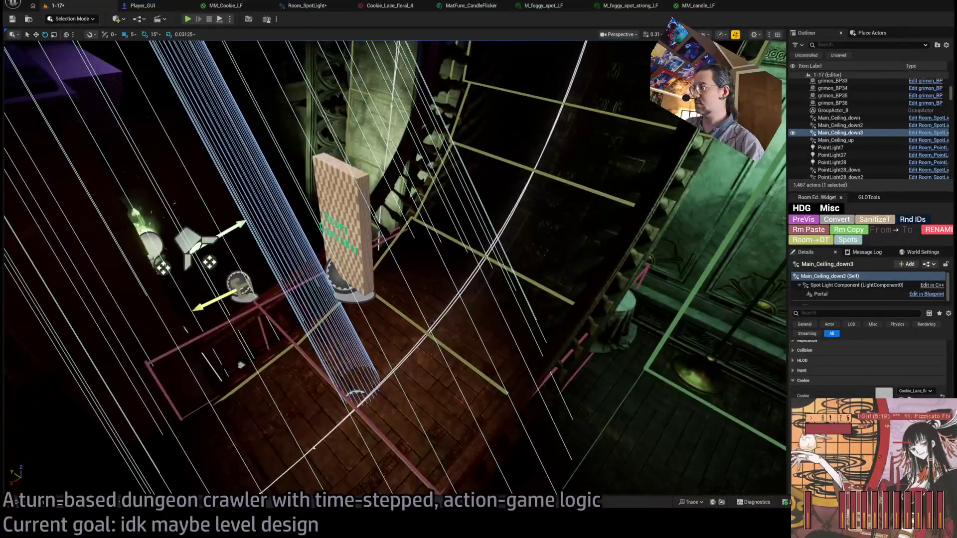
Change the numeric value beneath Cookie and inspect the lace pattern on the stairs.
{"action": "scroll", "coordinate": [926, 383], "scroll_direction": "down", "scroll_amount": 1}
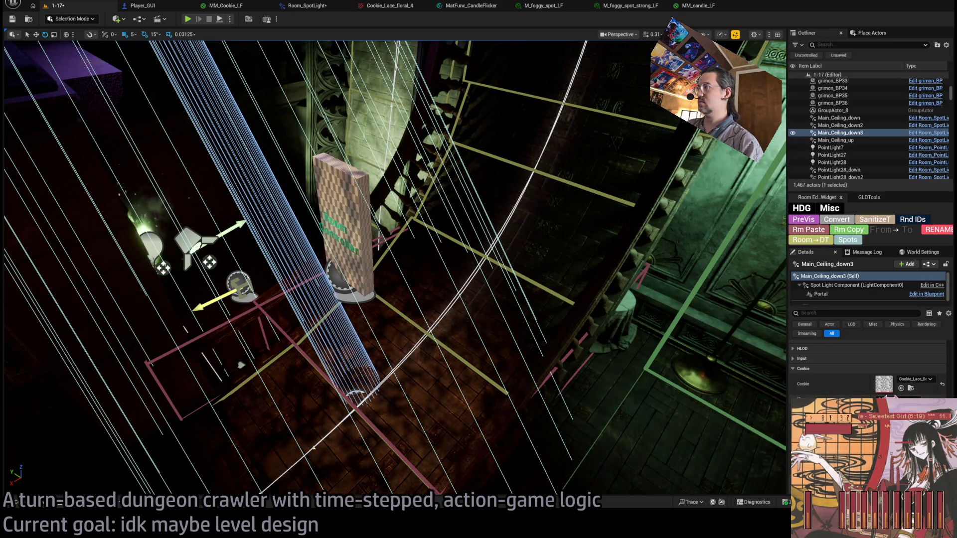
{"action": "left_click", "coordinate": [892, 397]}
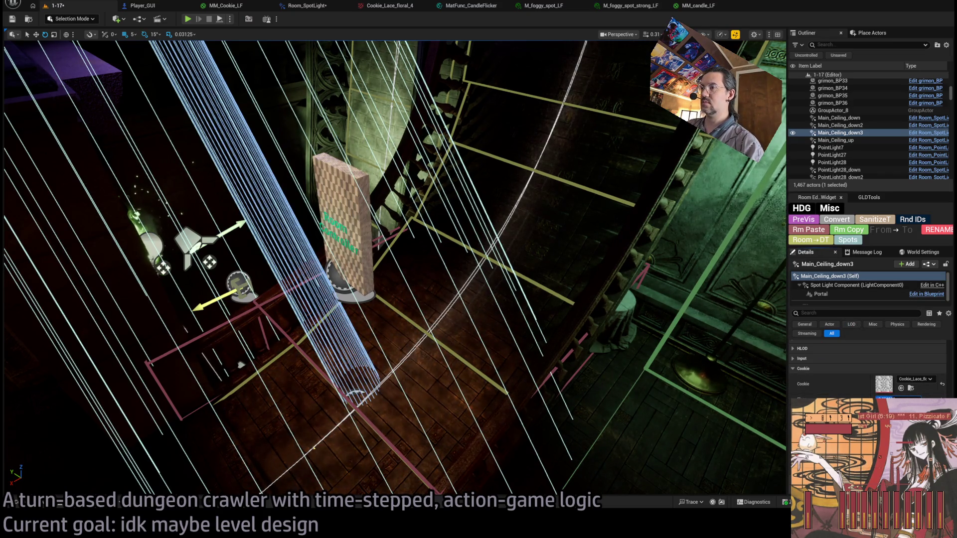
{"action": "key", "text": "Return"}
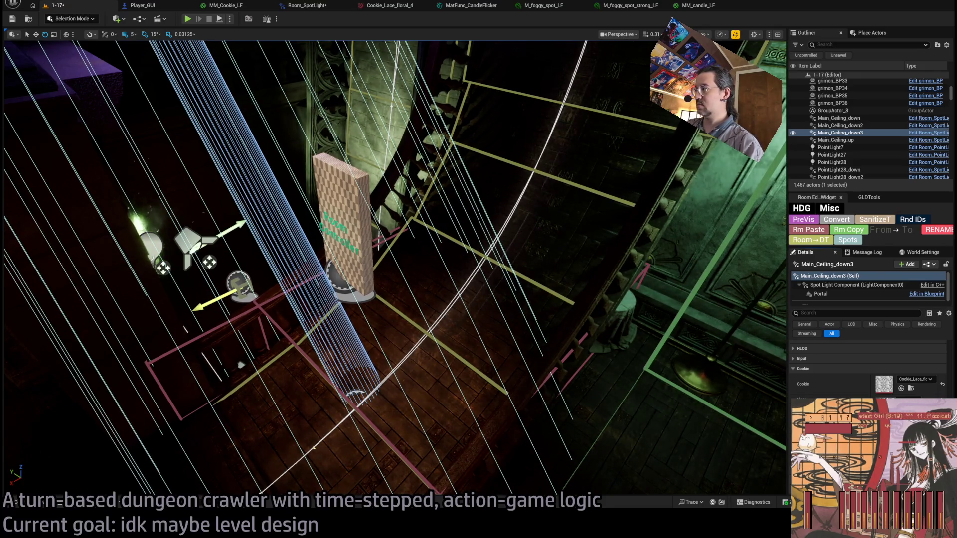
{"action": "key", "text": "Left"}
{"action": "key", "text": "Left"}
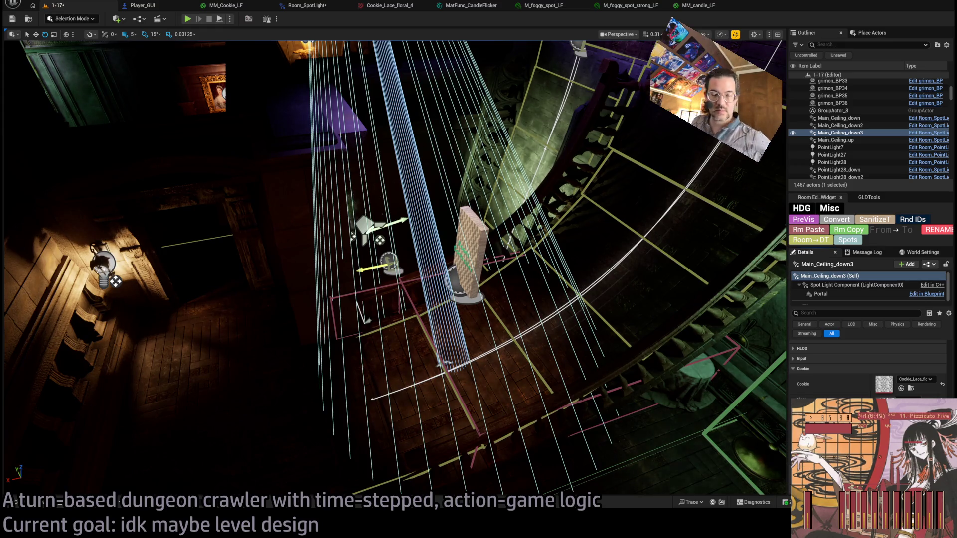
{"action": "left_click_drag", "start_coordinate": [583, 372], "coordinate": [543, 339]}
{"action": "mouse_move", "coordinate": [248, 292]}
{"action": "left_mouse_down"}
{"action": "mouse_move", "coordinate": [229, 277]}
{"action": "mouse_move", "coordinate": [248, 292]}
{"action": "mouse_move", "coordinate": [311, 288]}
{"action": "mouse_move", "coordinate": [318, 259]}
{"action": "left_mouse_up"}
{"action": "left_click", "coordinate": [248, 292]}
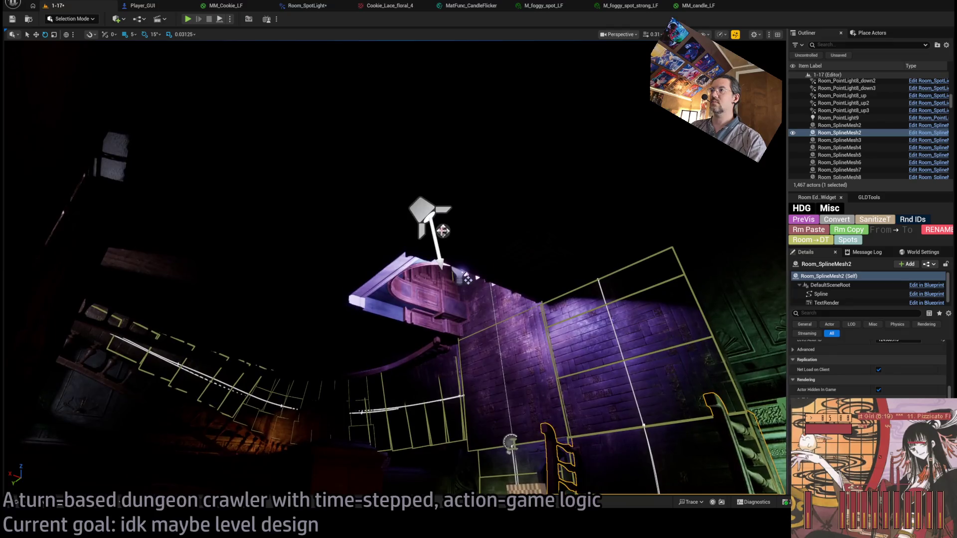
{"action": "left_click", "coordinate": [426, 215]}
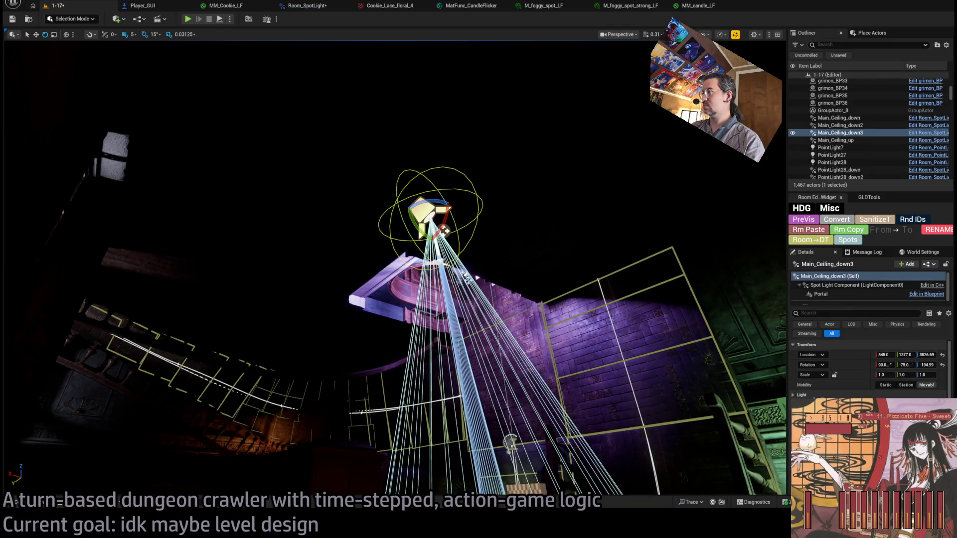
{"action": "mouse_move", "coordinate": [657, 388]}
{"action": "left_mouse_down"}
{"action": "mouse_move", "coordinate": [449, 279]}
{"action": "mouse_move", "coordinate": [483, 278]}
{"action": "mouse_move", "coordinate": [527, 296]}
{"action": "mouse_move", "coordinate": [474, 373]}
{"action": "mouse_move", "coordinate": [348, 349]}
{"action": "mouse_move", "coordinate": [5, 313]}
{"action": "mouse_move", "coordinate": [658, 337]}
{"action": "left_mouse_up"}
{"action": "left_click", "coordinate": [478, 364]}
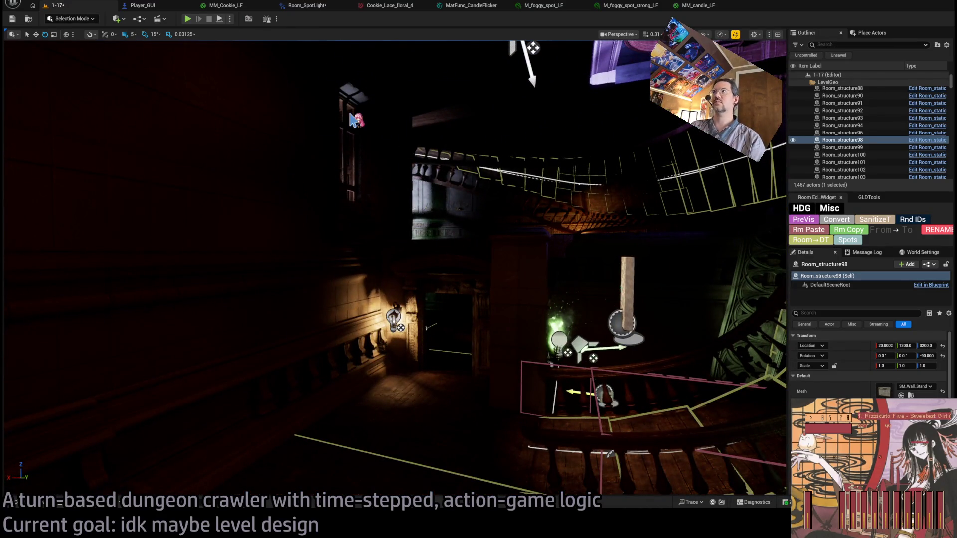
{"action": "mouse_move", "coordinate": [333, 118]}
{"action": "left_mouse_down"}
{"action": "mouse_move", "coordinate": [354, 122]}
{"action": "mouse_move", "coordinate": [403, 75]}
{"action": "mouse_move", "coordinate": [398, 149]}
{"action": "mouse_move", "coordinate": [379, 219]}
{"action": "mouse_move", "coordinate": [244, 58]}
{"action": "left_mouse_up"}
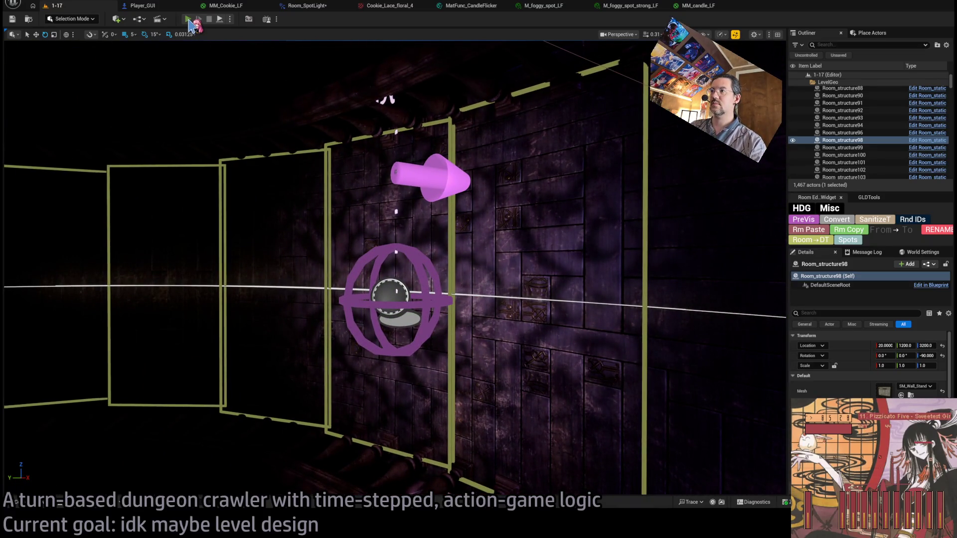
{"action": "key", "text": "alt+p"}
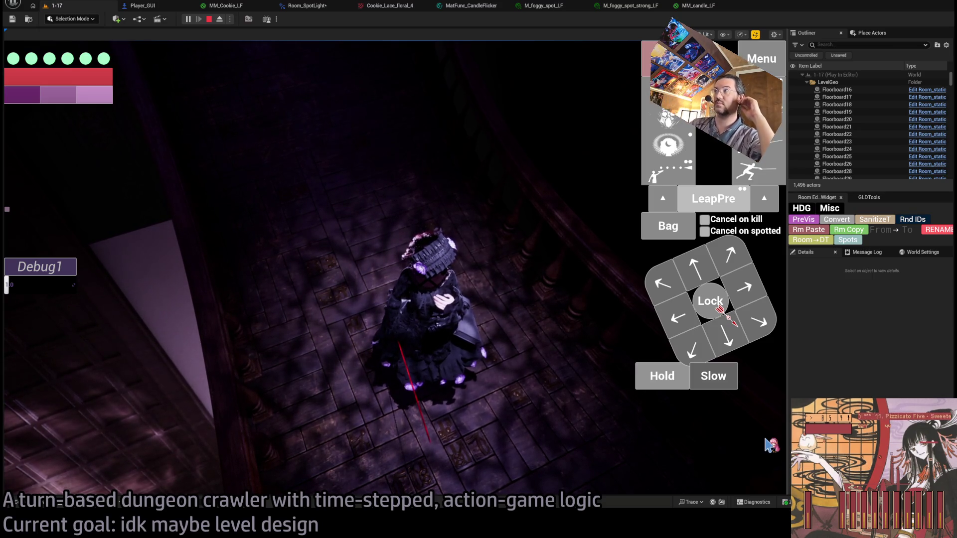
{"action": "left_click", "coordinate": [772, 61]}
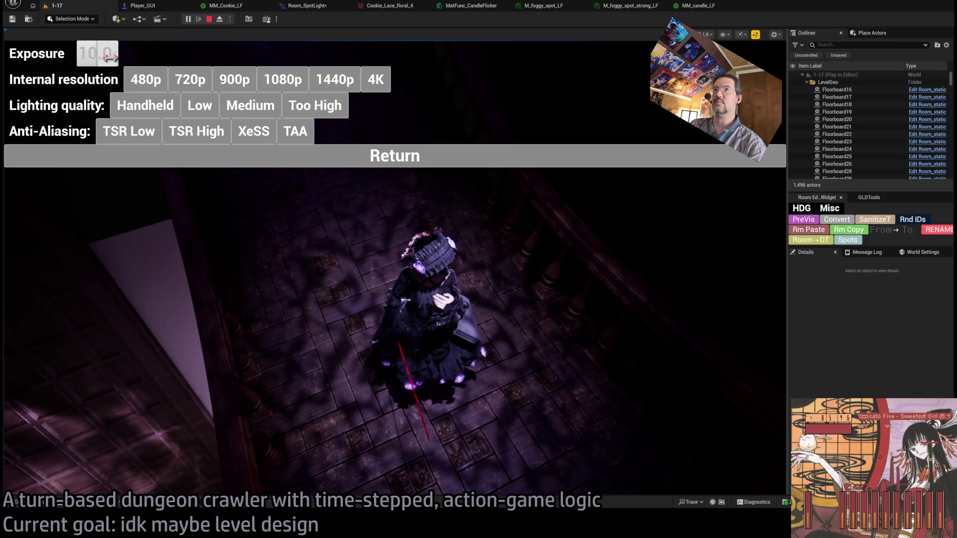
{"action": "scroll", "coordinate": [97, 53], "scroll_direction": "down", "scroll_amount": 1}
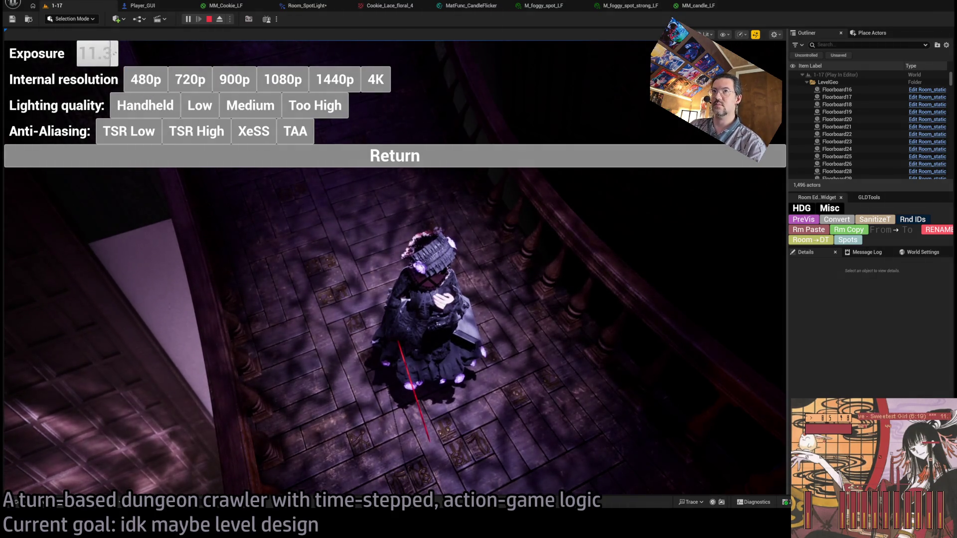
{"action": "left_click", "coordinate": [395, 160]}
{"action": "mouse_move", "coordinate": [431, 189]}
{"action": "left_mouse_down"}
{"action": "mouse_move", "coordinate": [497, 202]}
{"action": "mouse_move", "coordinate": [538, 186]}
{"action": "left_mouse_up"}
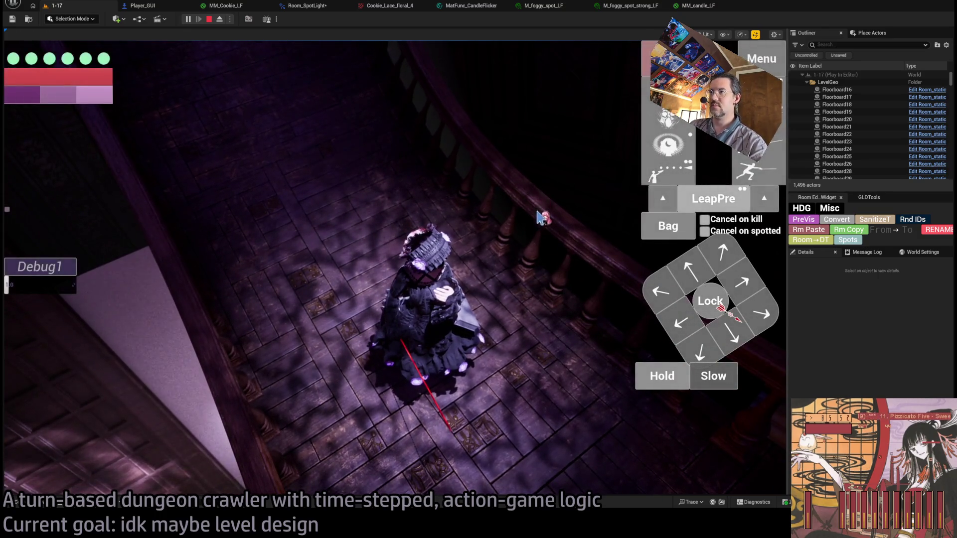
{"action": "key", "text": "Escape"}
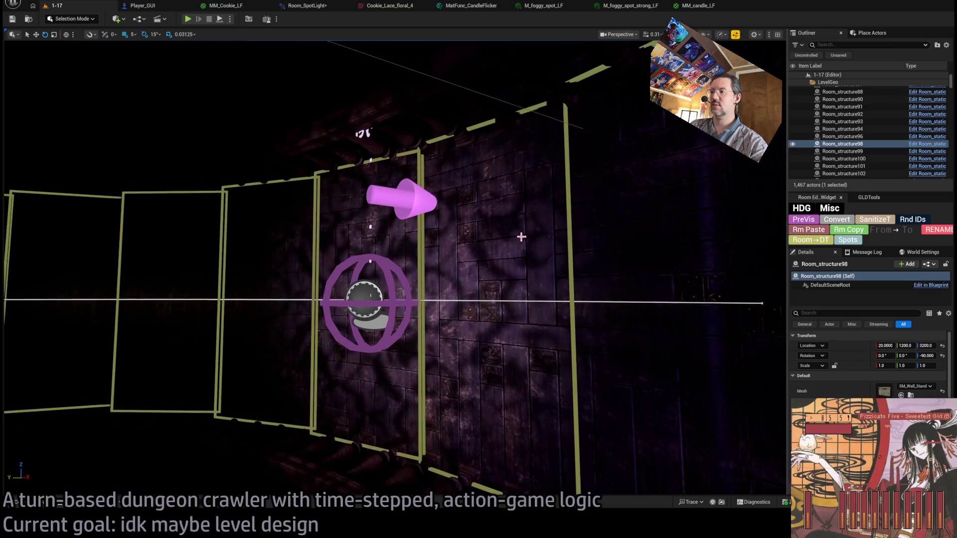